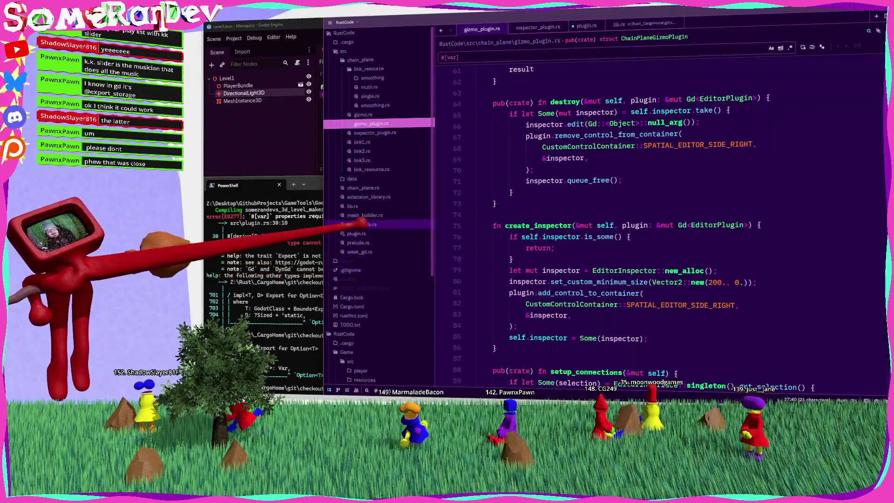
Review the create_inspector code alongside the cargo build errors in the terminal
left_click(550, 225)
left_click(529, 214)
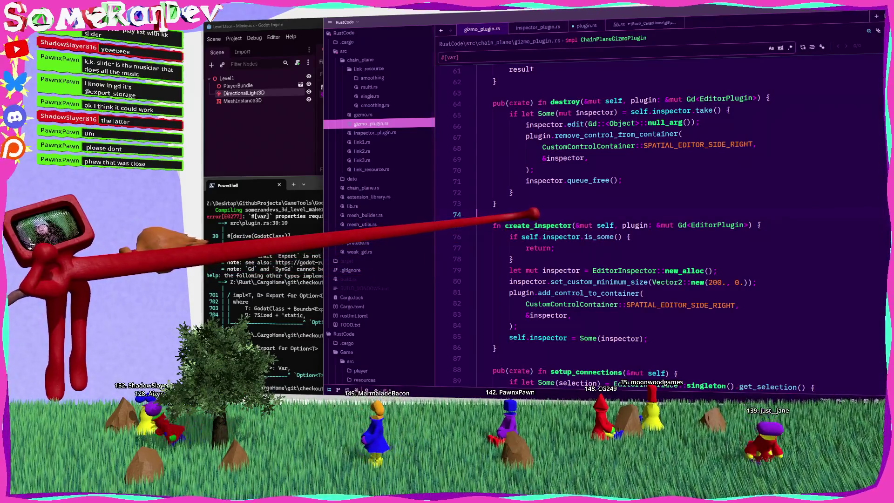
left_click(261, 247)
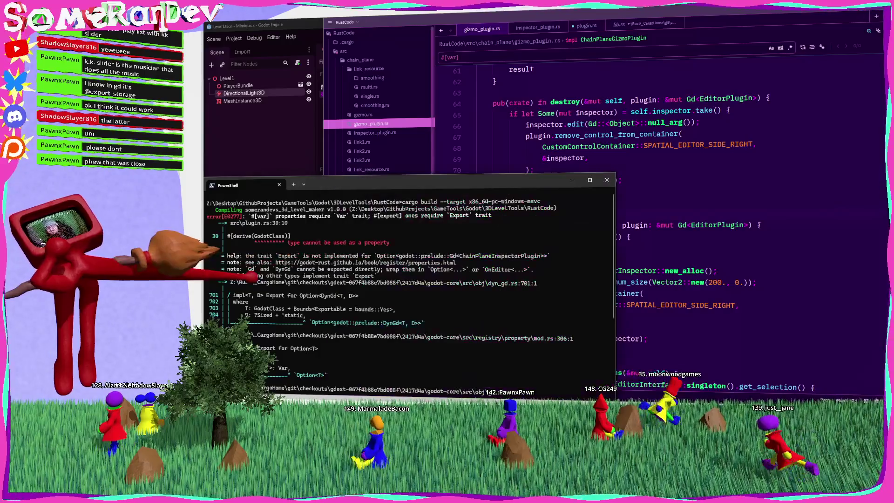
scroll(473, 231, "down", 5)
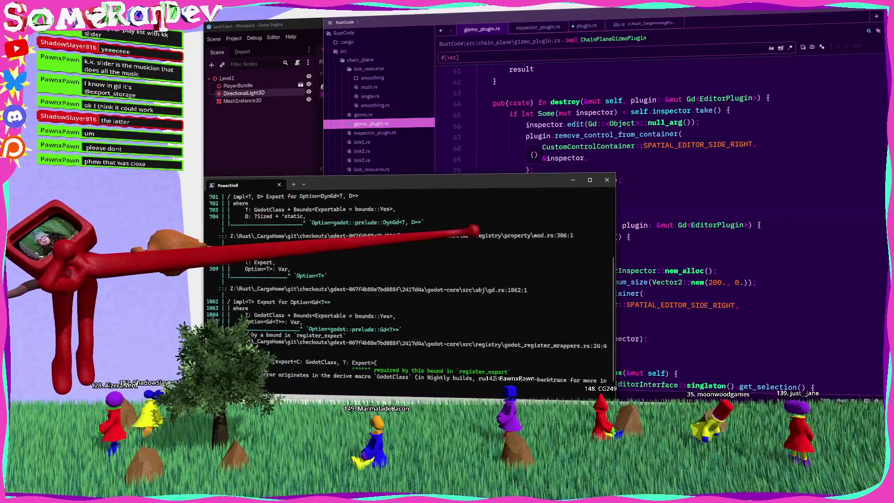
left_click(521, 158)
left_click(280, 236)
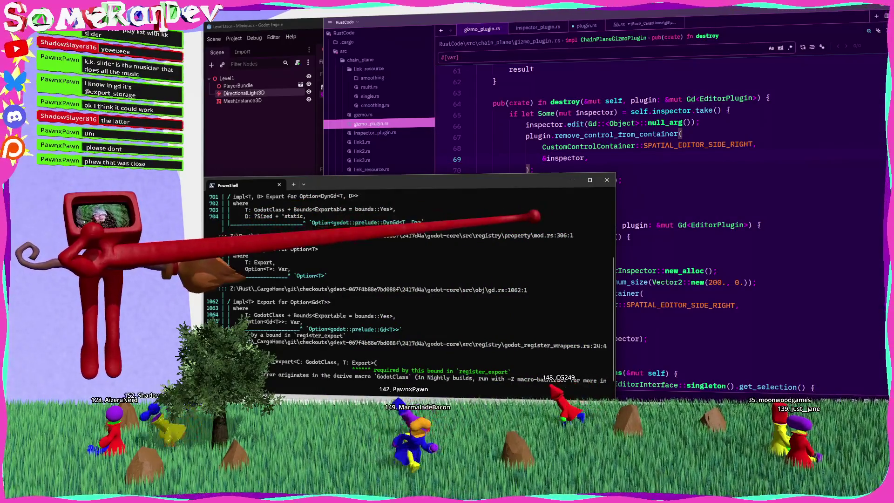
scroll(522, 140, "up", 1)
scroll(377, 243, "up", 4)
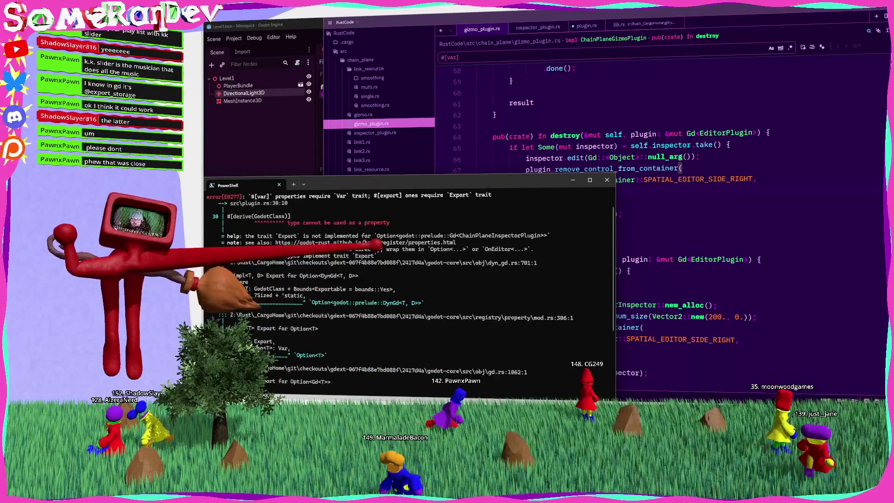
scroll(377, 243, "down", 5)
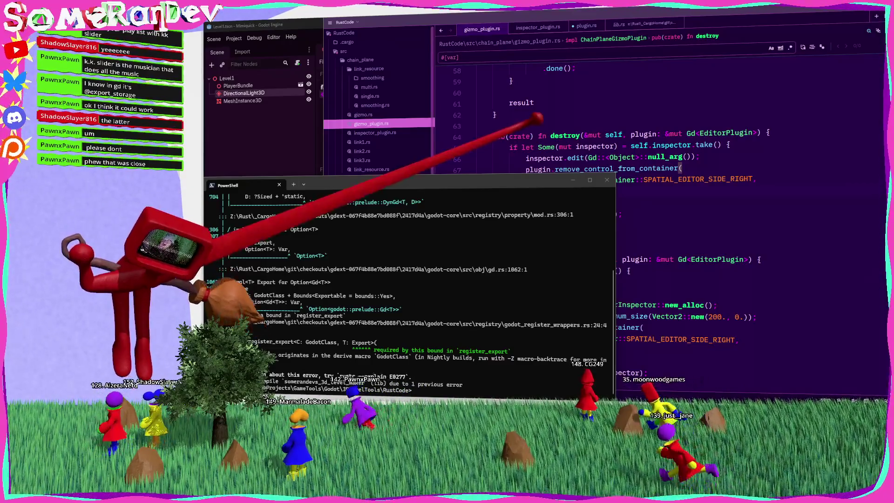
left_click(503, 127)
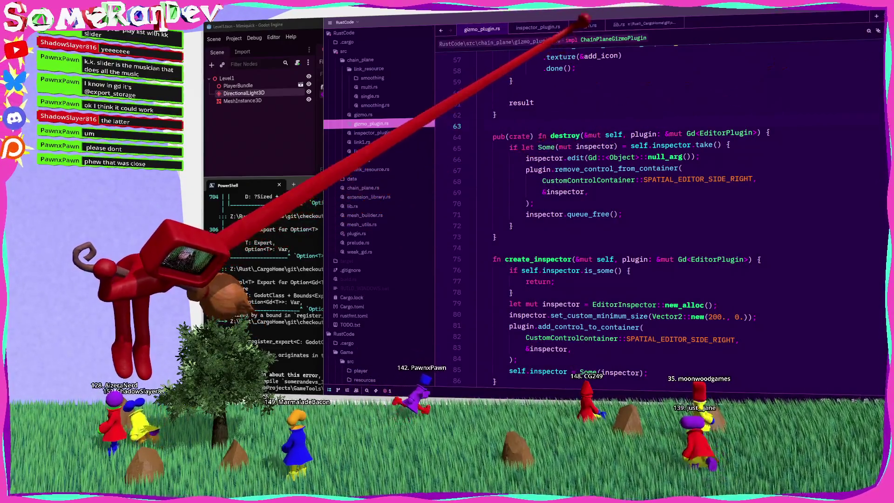
Open plugin.rs and save its changes
left_click(586, 25)
left_click(529, 186)
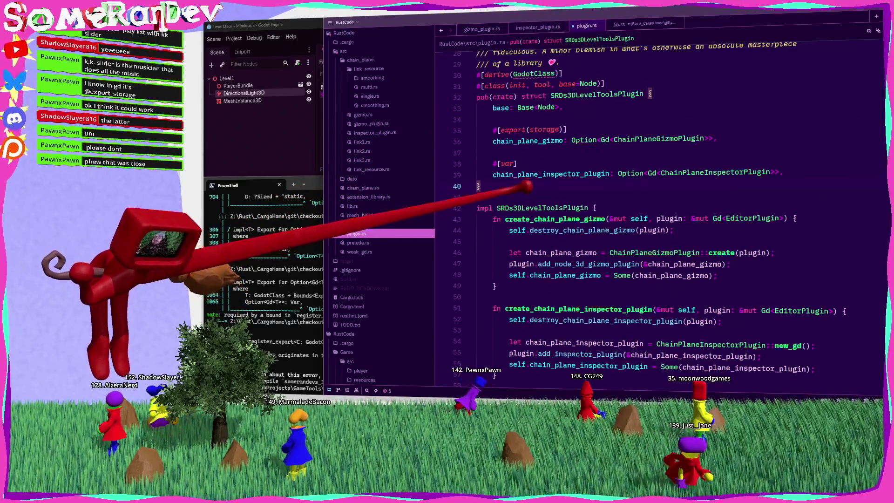
key("ctrl+s")
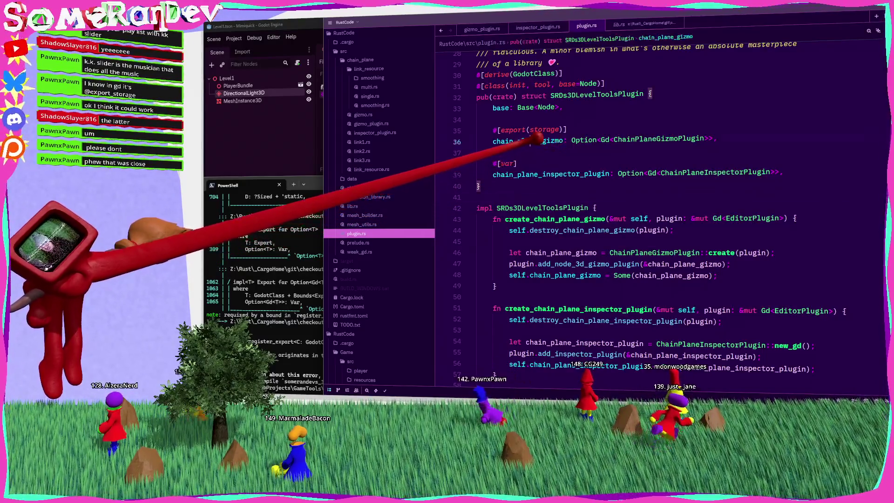
Check the chain_plane_gizmo field, then add blank lines after the final exit_tree impl block
left_click(499, 140)
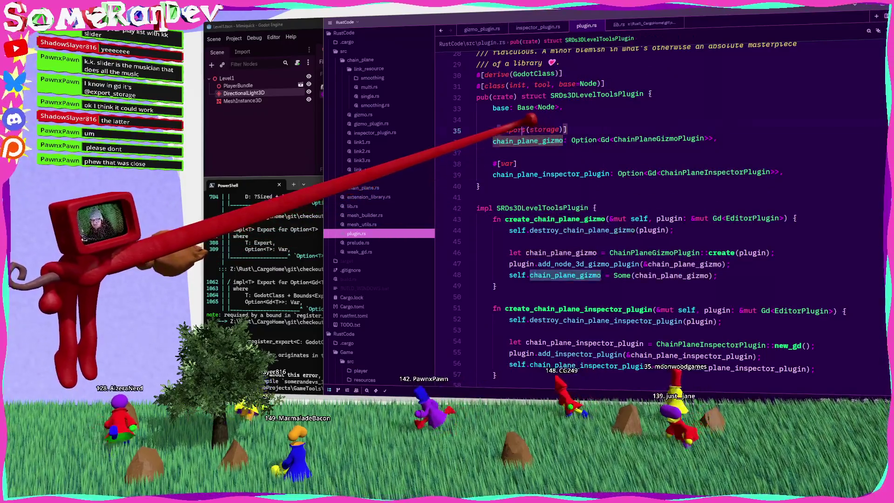
left_click(560, 129)
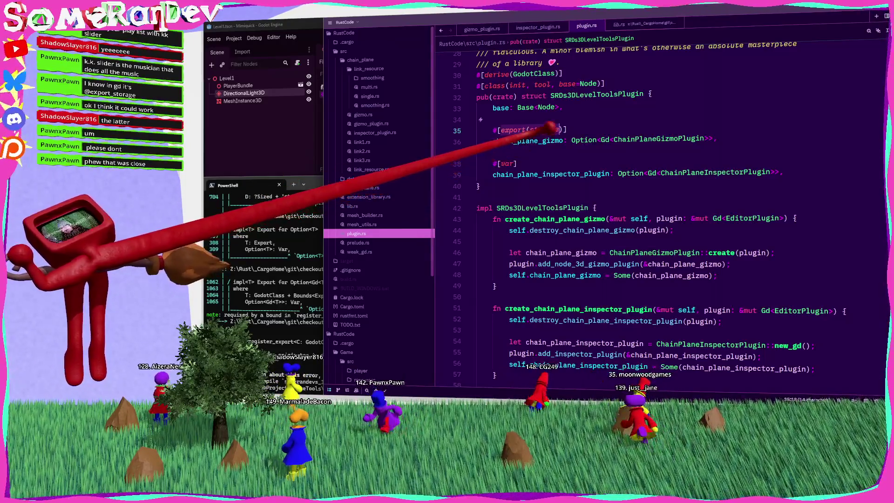
double_click(528, 141)
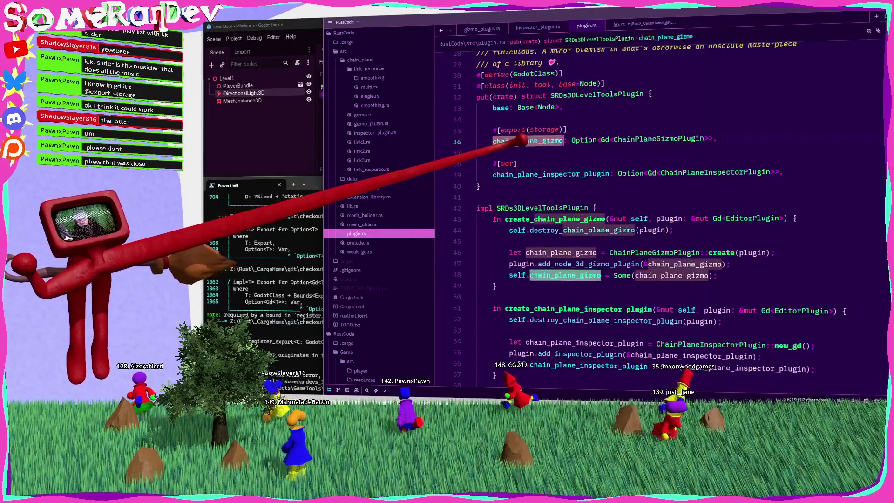
scroll(652, 210, "down", 10)
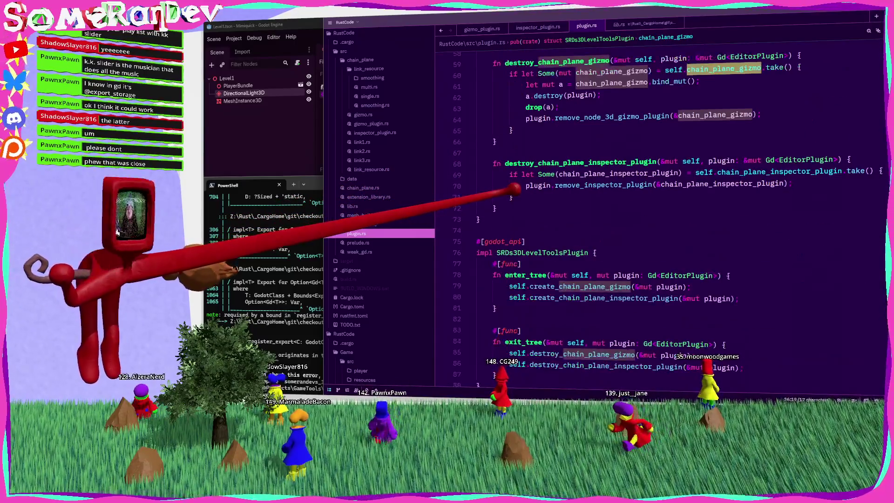
scroll(515, 189, "down", 6)
left_click(512, 174)
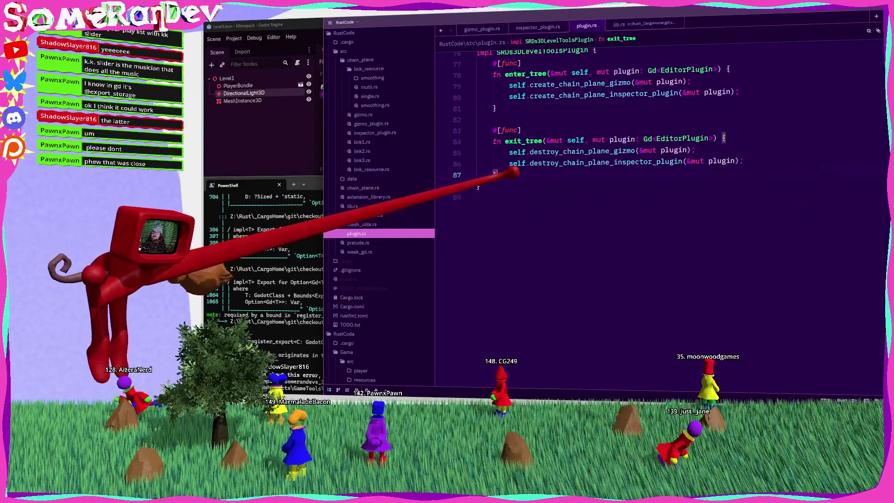
key("Return")
key("Return")
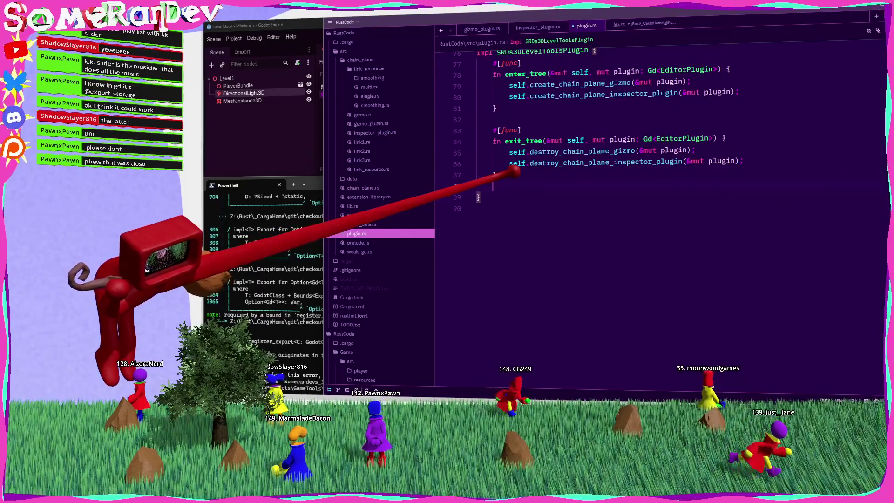
key("BackSpace")
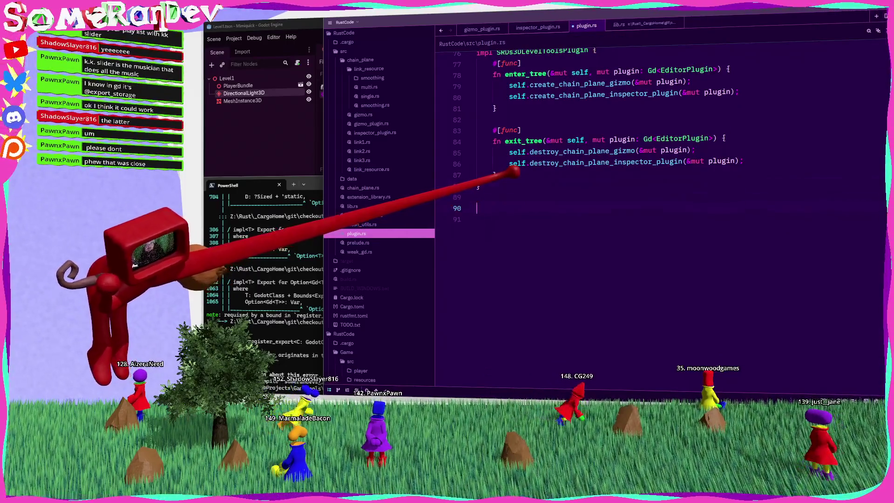
Type impl on the new last line of plugin.rs, after comparing with plugin.gd in Godot
type("impl")
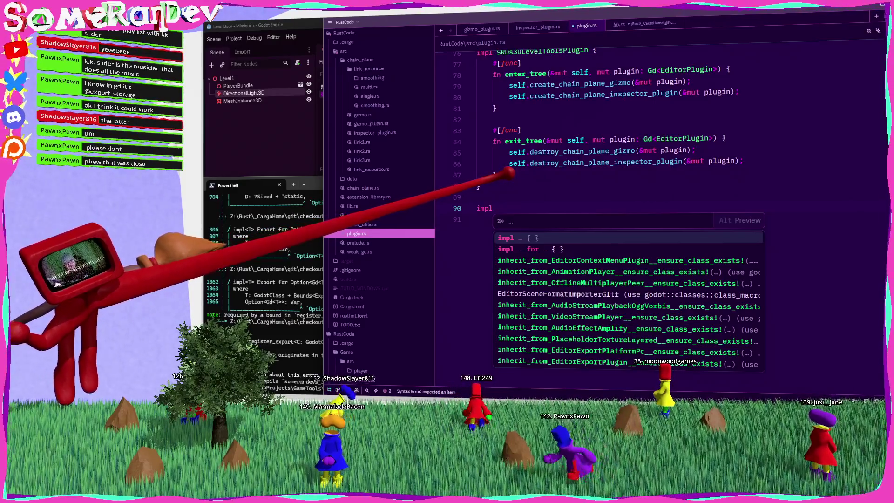
key("alt+Tab")
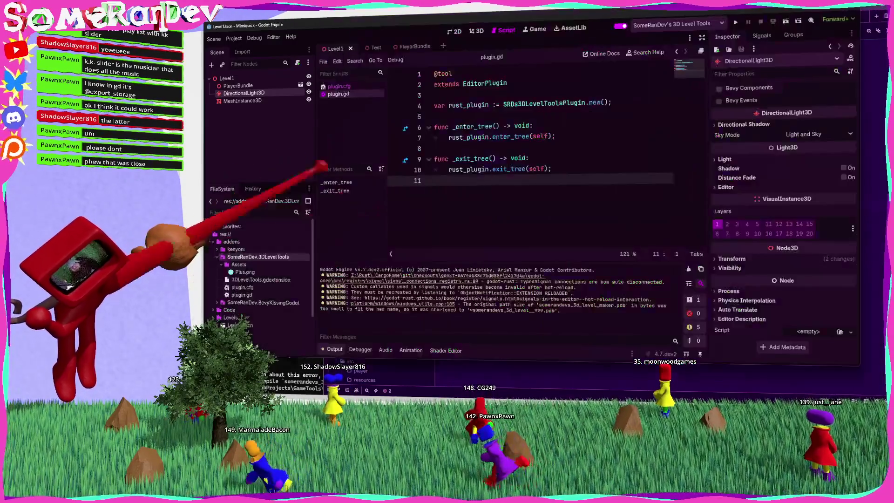
left_click(477, 220)
scroll(475, 253, "up", 1)
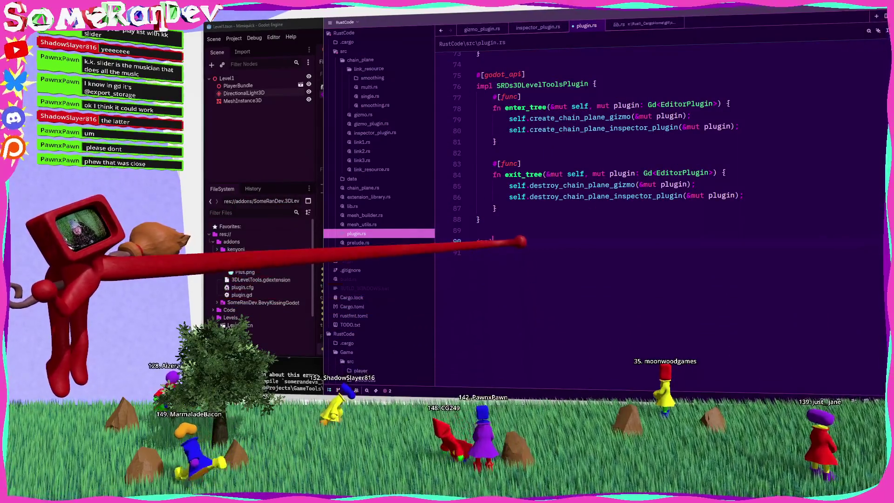
Trace where ChainPlaneGizmoPlugin and chain_plane_gizmo are used, then return to the bare impl line
scroll(475, 253, "up", 15)
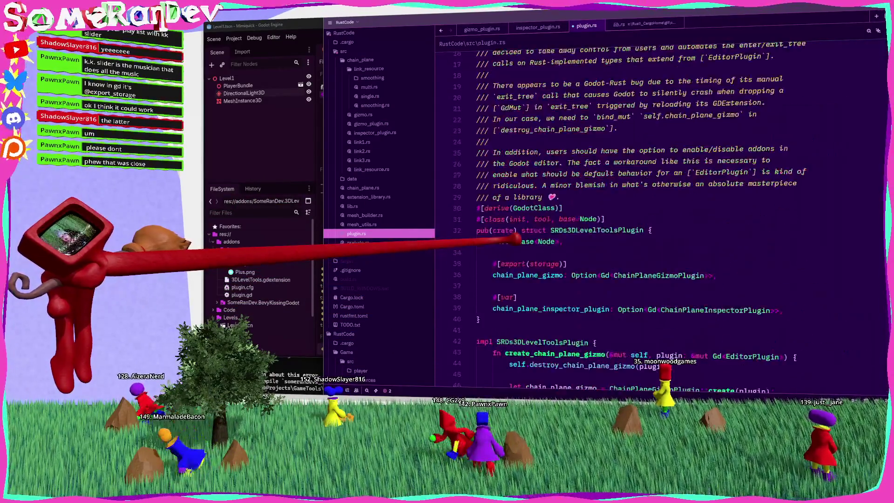
mouse_move(588, 161)
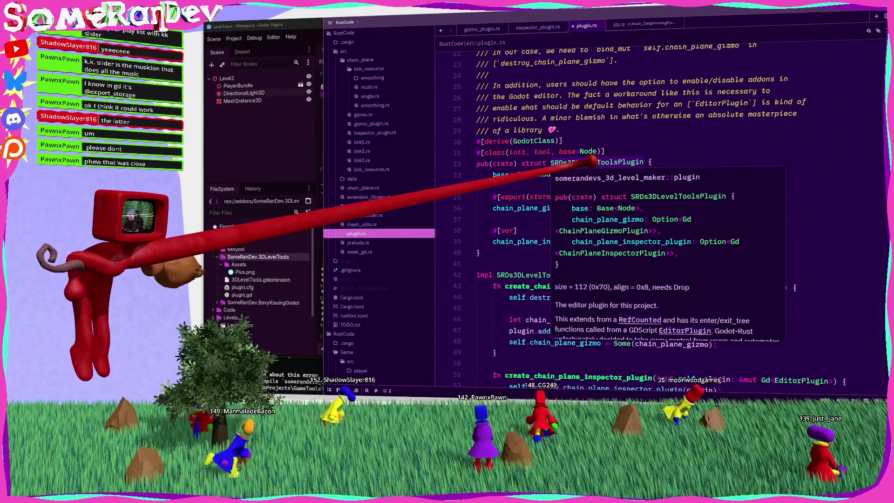
mouse_move(516, 227)
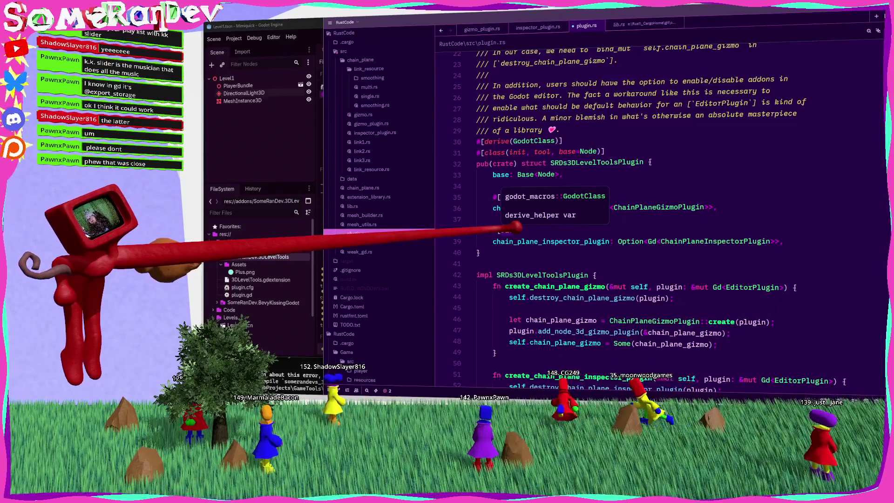
mouse_move(545, 241)
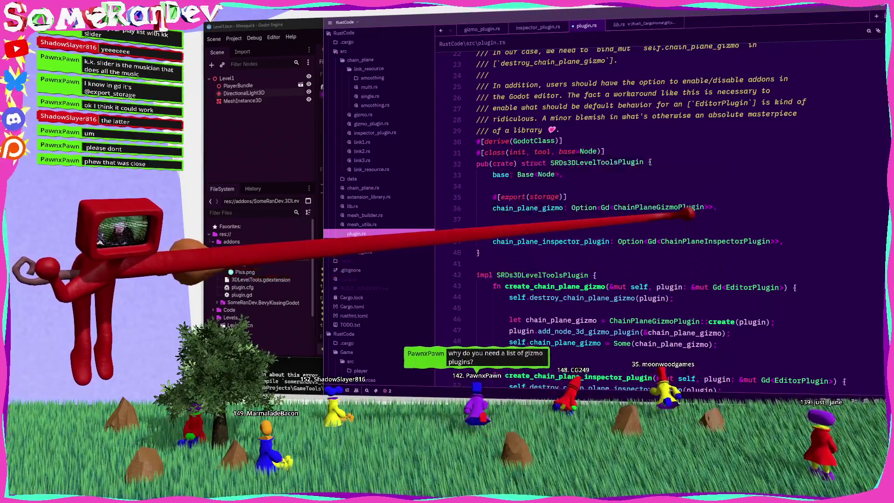
left_click(624, 208)
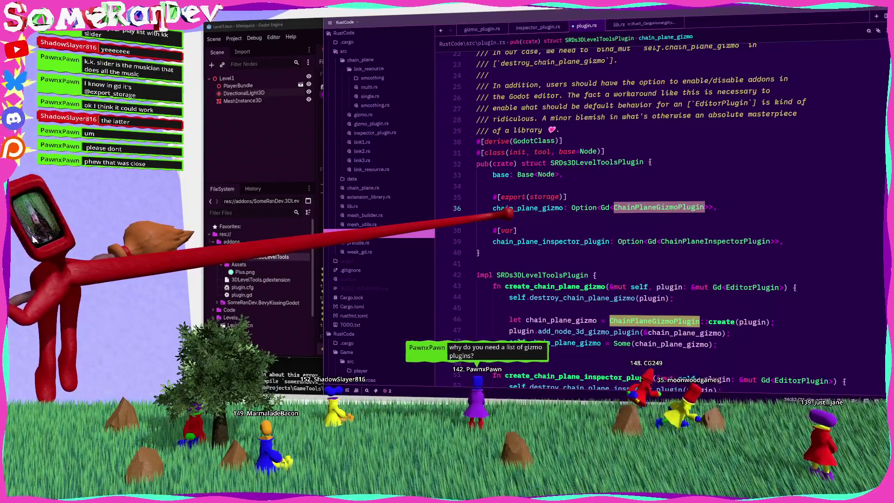
left_click(540, 217)
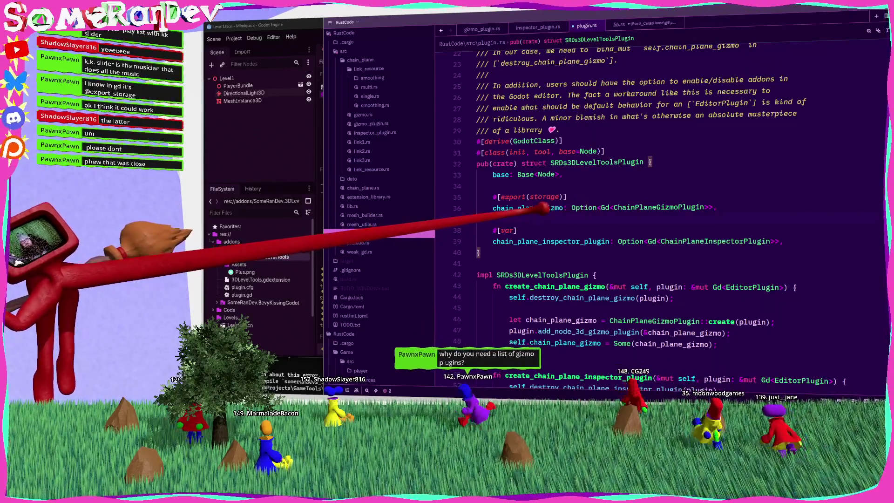
left_click(540, 209)
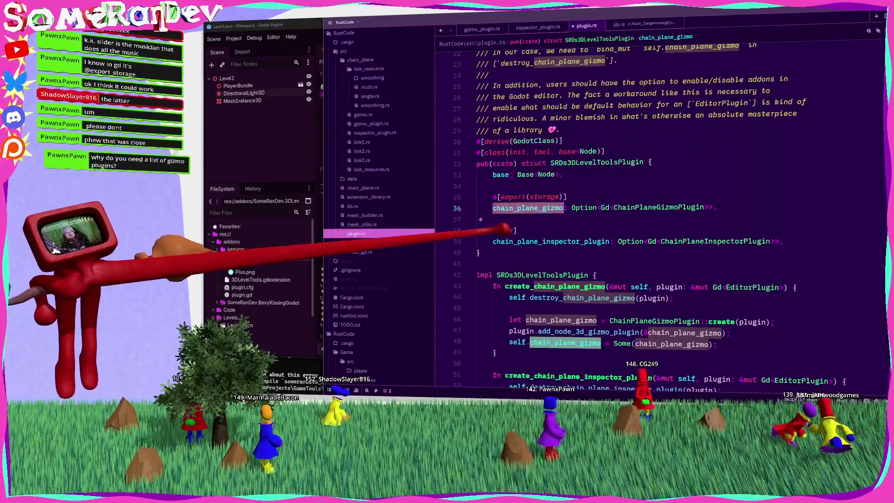
left_click(510, 218)
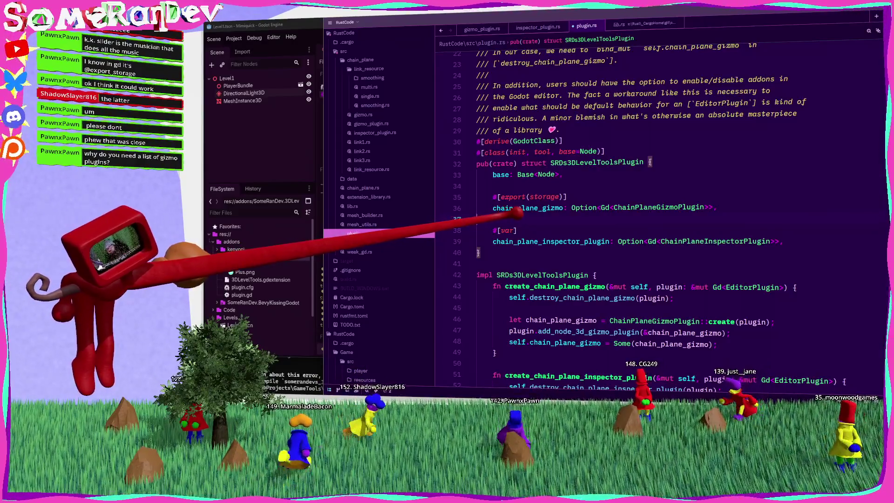
left_click(667, 205)
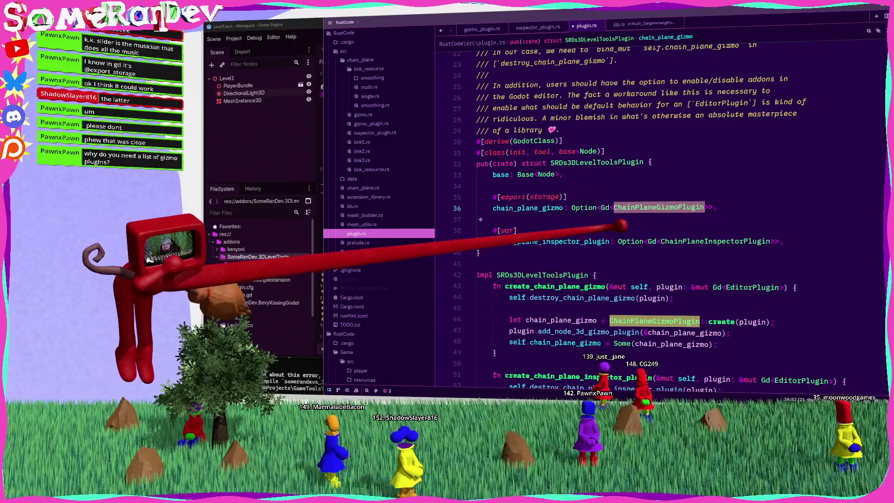
left_click(563, 220)
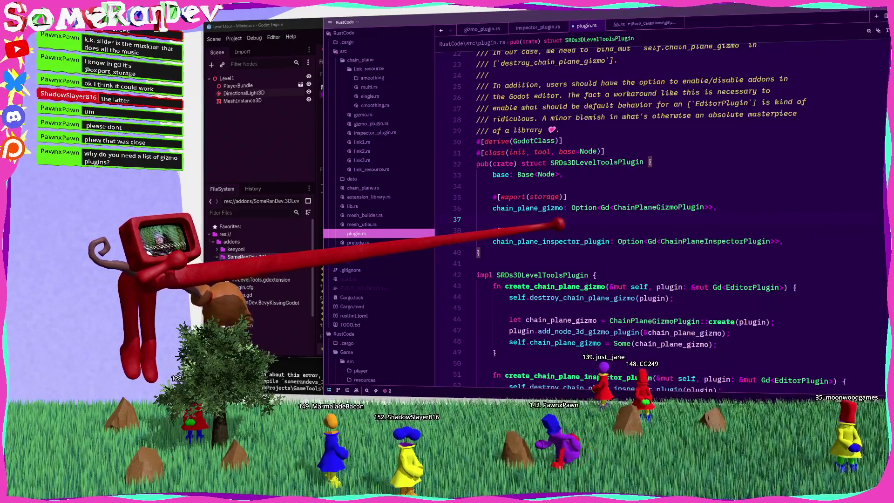
scroll(552, 229, "down", 20)
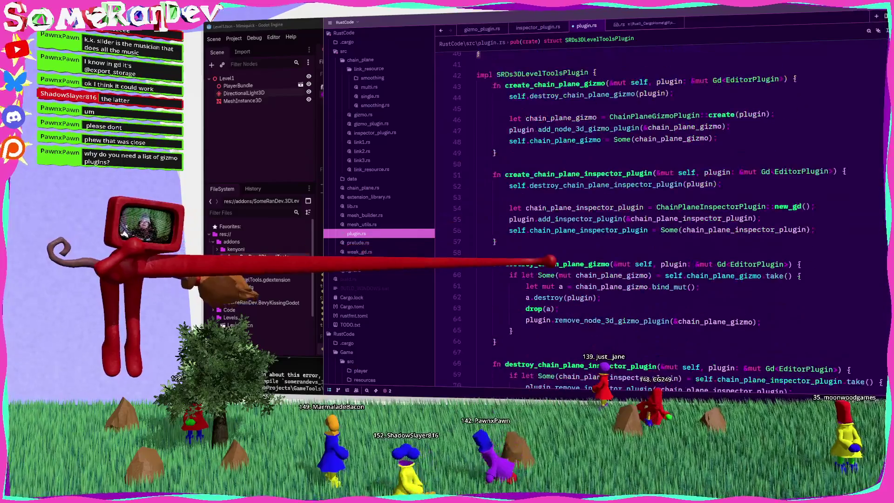
scroll(545, 264, "up", 6)
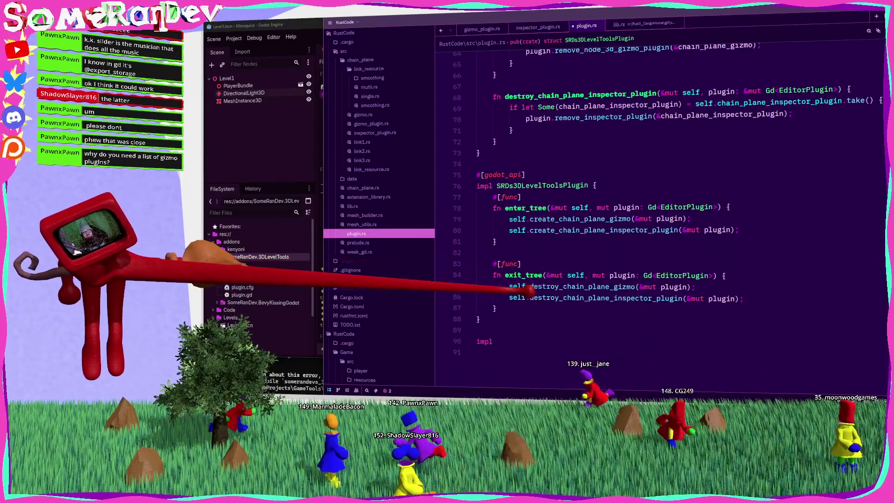
Write the SRDs3DLevelToolsPlugin impl with an on_notification method checking what == NodeNotification
left_click(530, 344)
type("SRD")
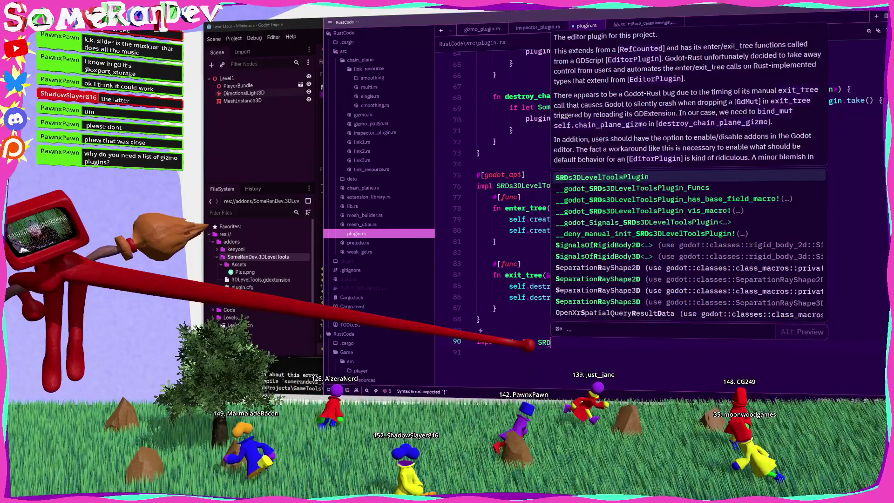
key("Return")
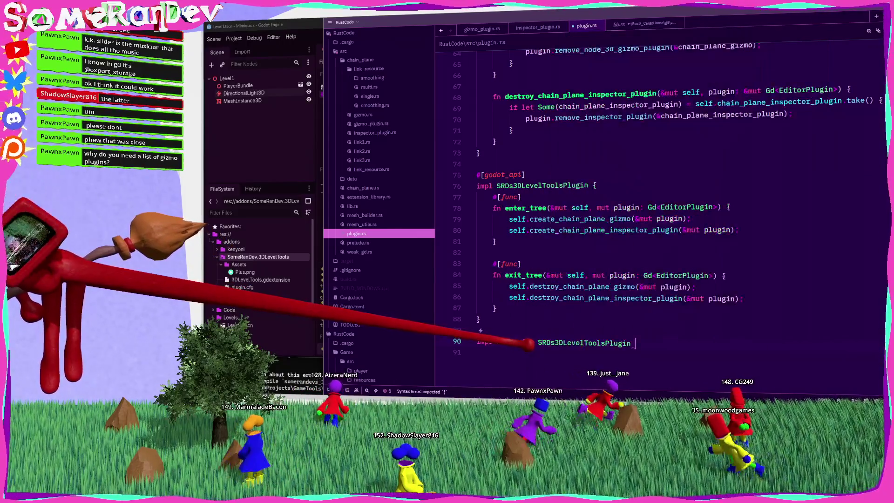
type("{")
key("Return")
type("fn on_get")
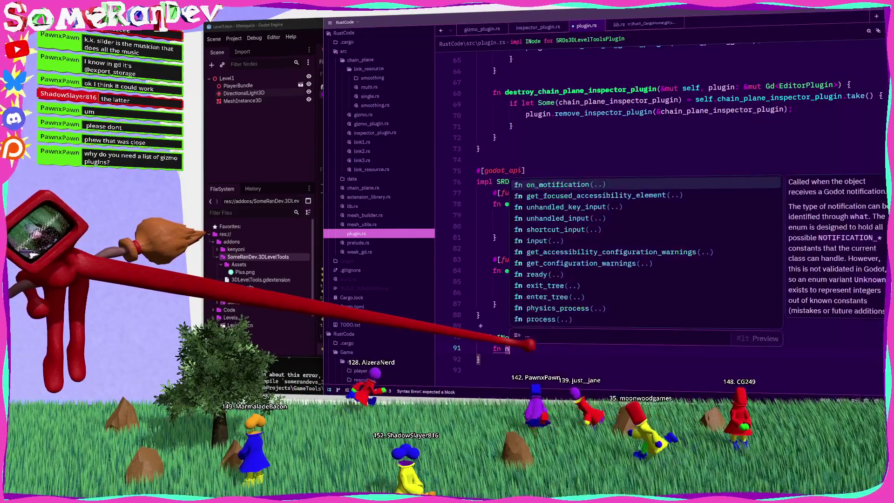
key("Return")
key("ctrl+z")
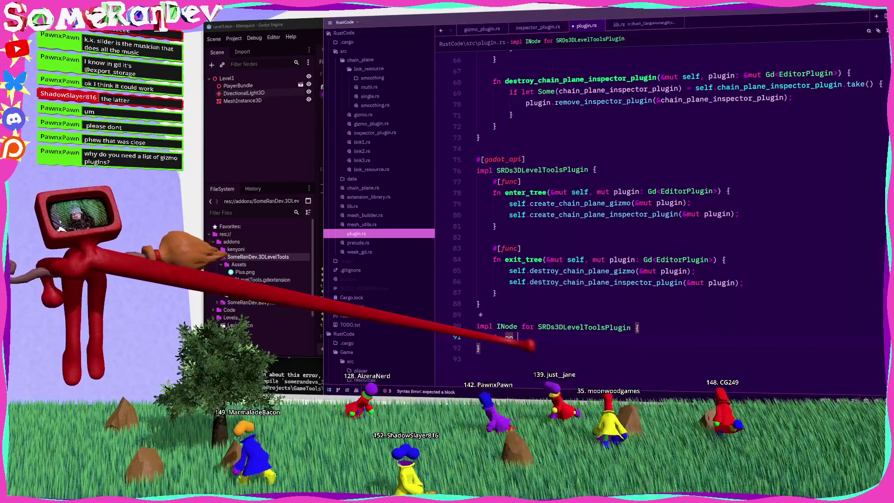
type("_no")
key("Return")
type("if")
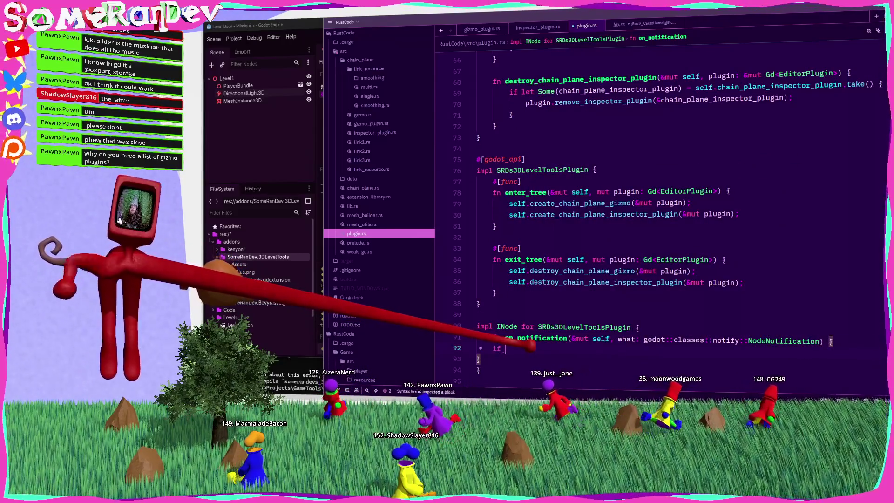
type("what == NodeNo")
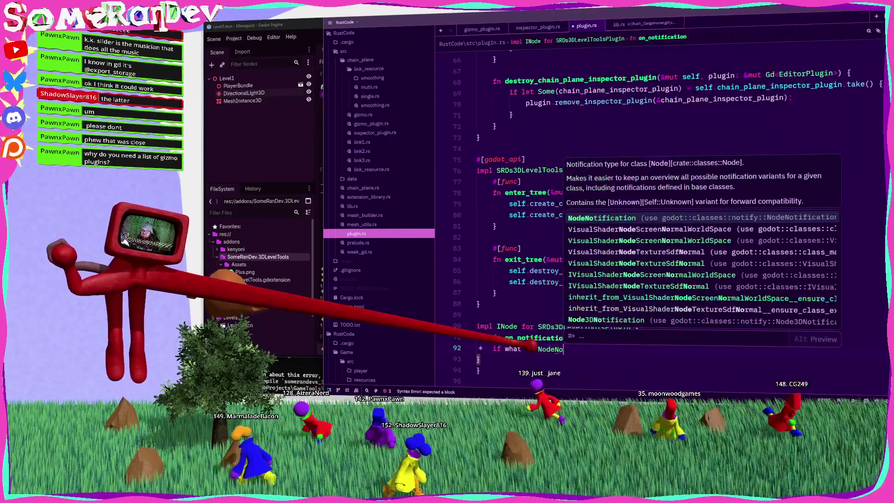
key("Return")
type("::")
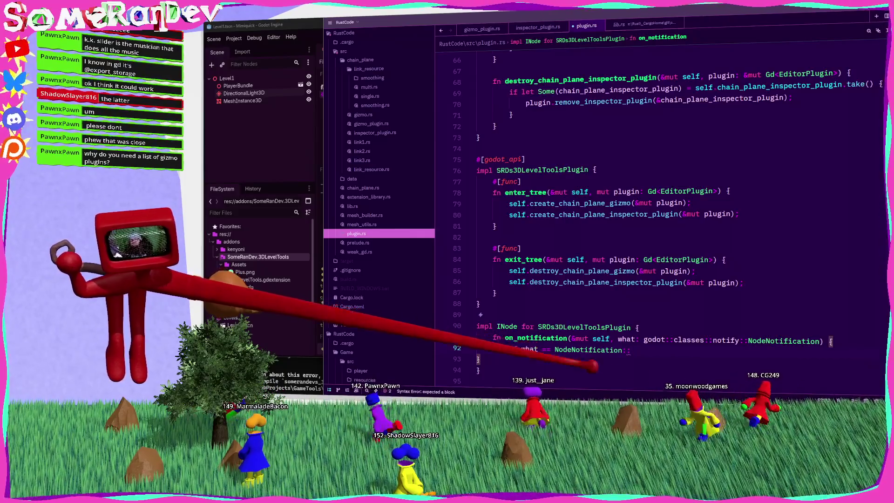
Drop the godot::classes::notify:: prefix and add an EXTENSION_RELOADED if block
double_click(771, 341)
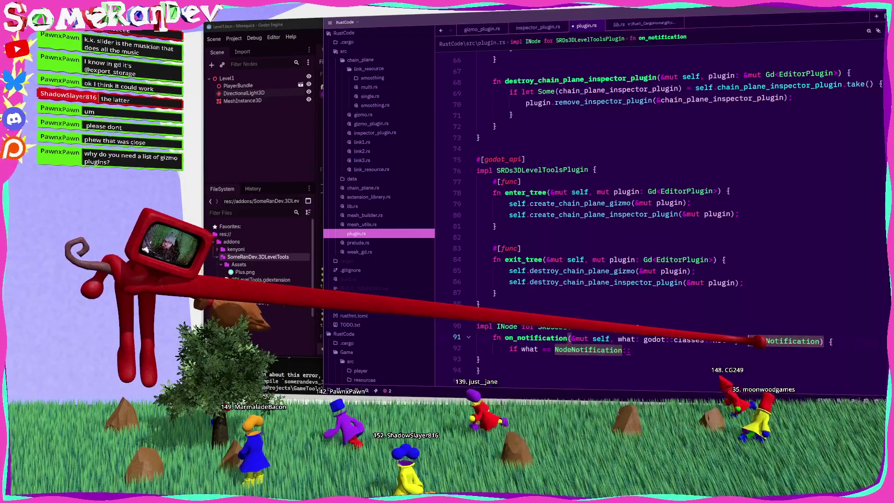
left_click_drag(747, 340, 644, 340)
key("BackSpace")
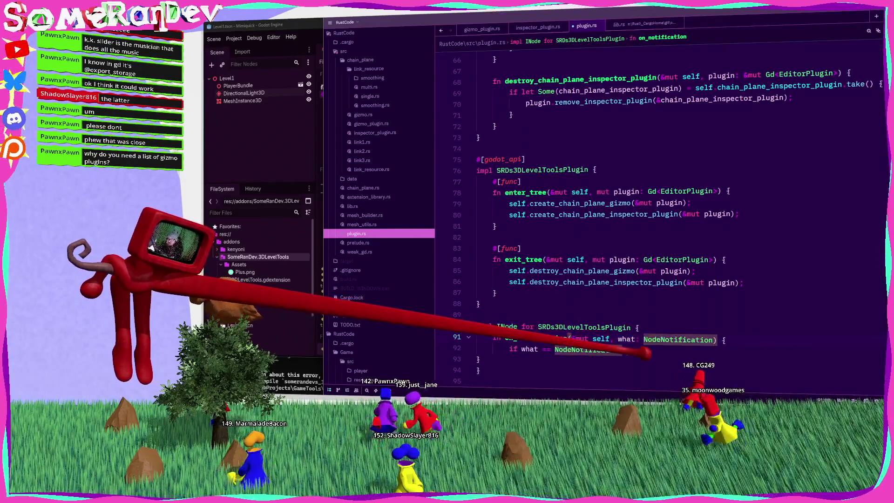
left_click(631, 349)
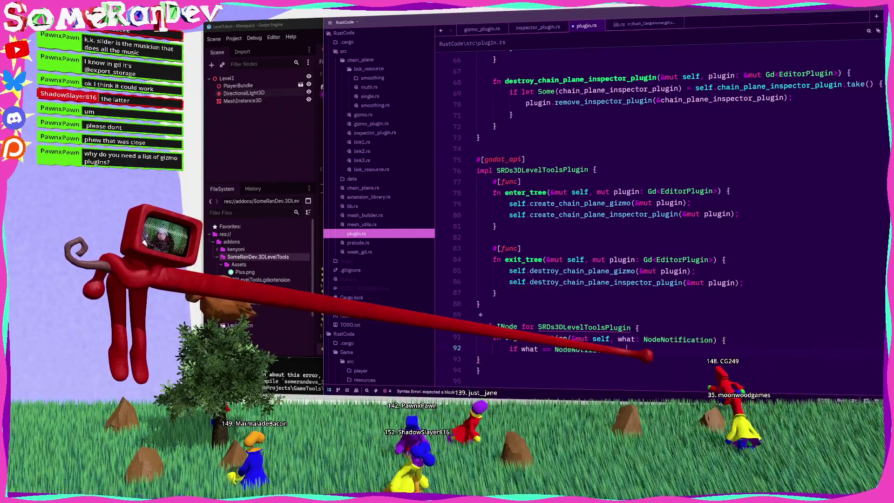
type("::exte")
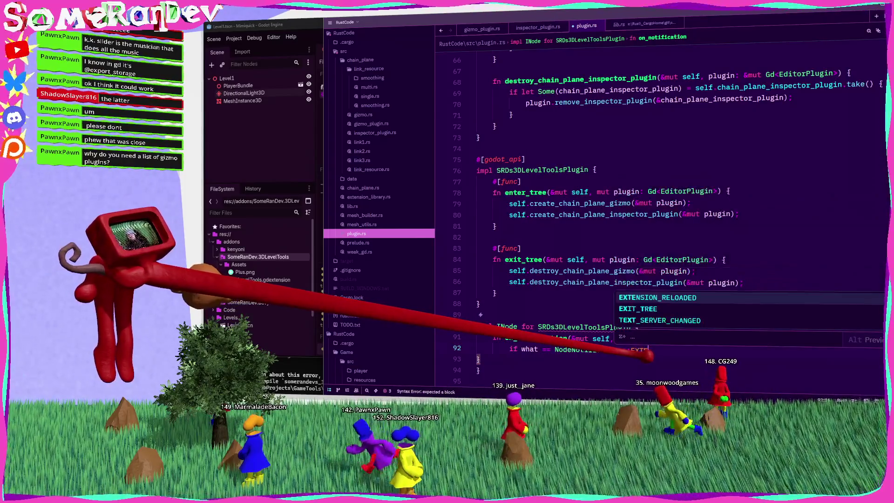
key("Return")
type("{")
key("Return")
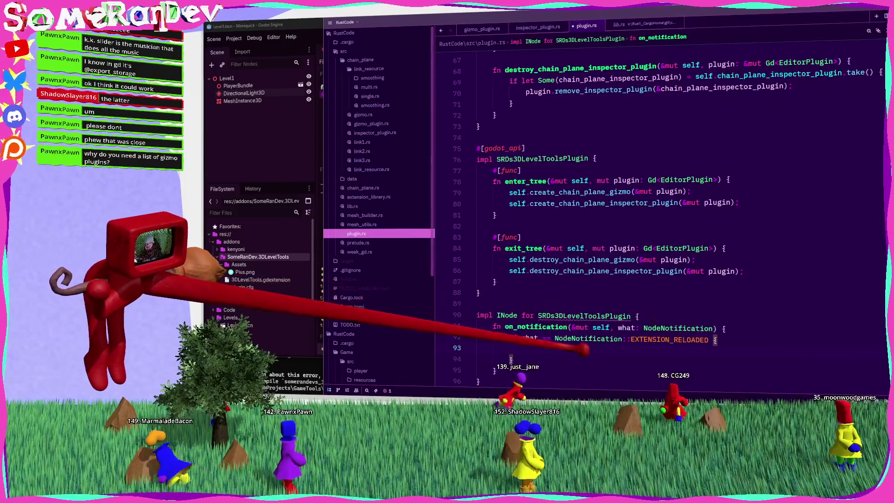
left_click(580, 339)
left_click(582, 348)
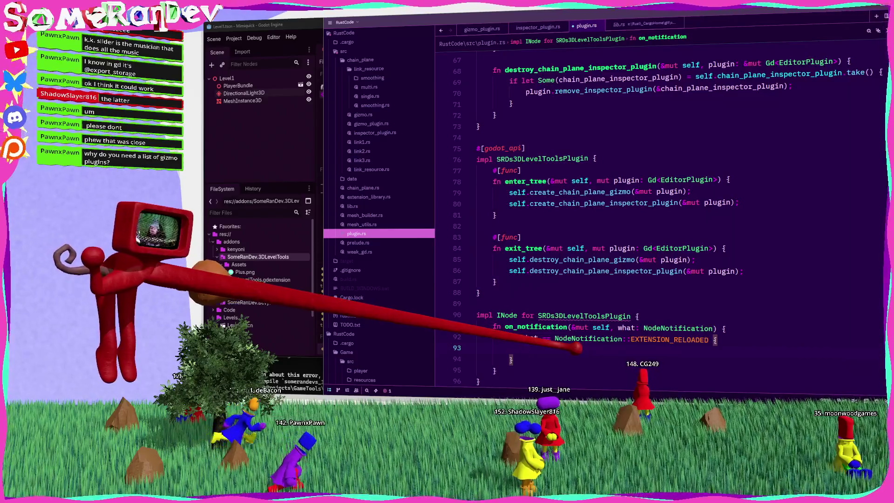
Add godot_print! lines for self.chain_plane_inspector_plugin and self.chain_plane_gizmo inside the block
type("gdod")
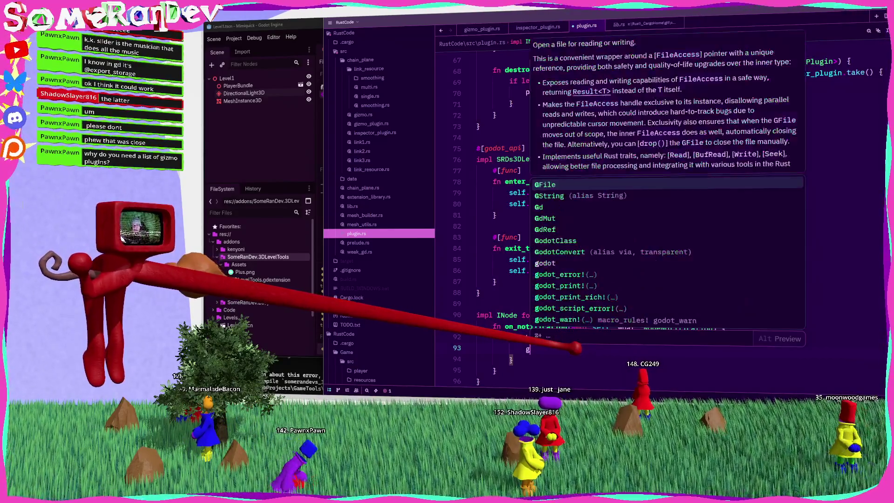
key("BackSpace")
key("BackSpace")
key("BackSpace")
type("odot_pri")
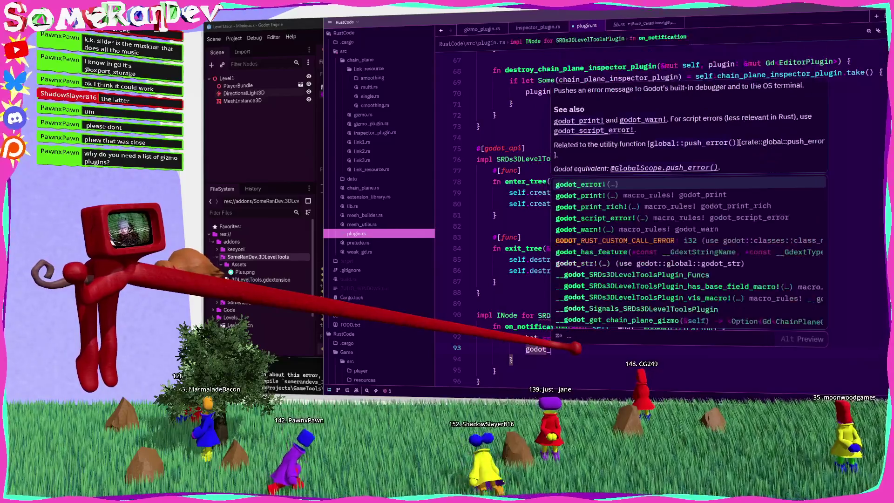
key("Return")
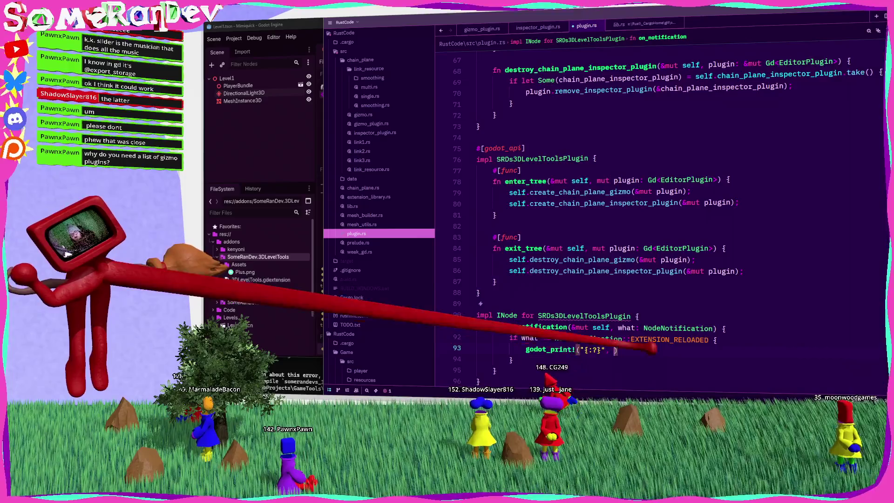
scroll(578, 348, "up", 15)
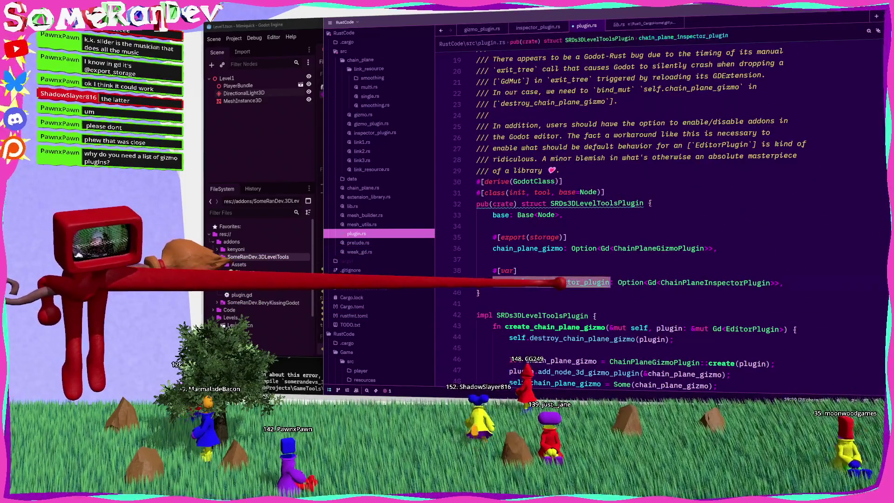
scroll(511, 359, "down", 15)
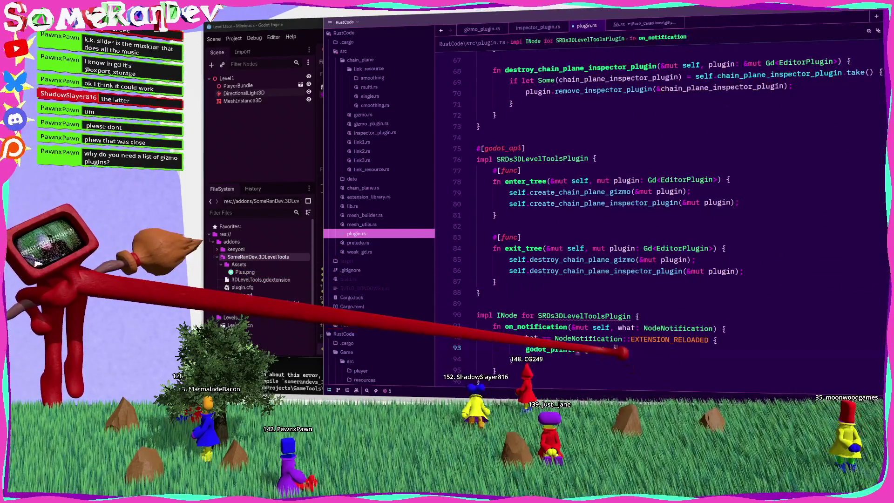
type("self.chain_plane_inspector_plugin);")
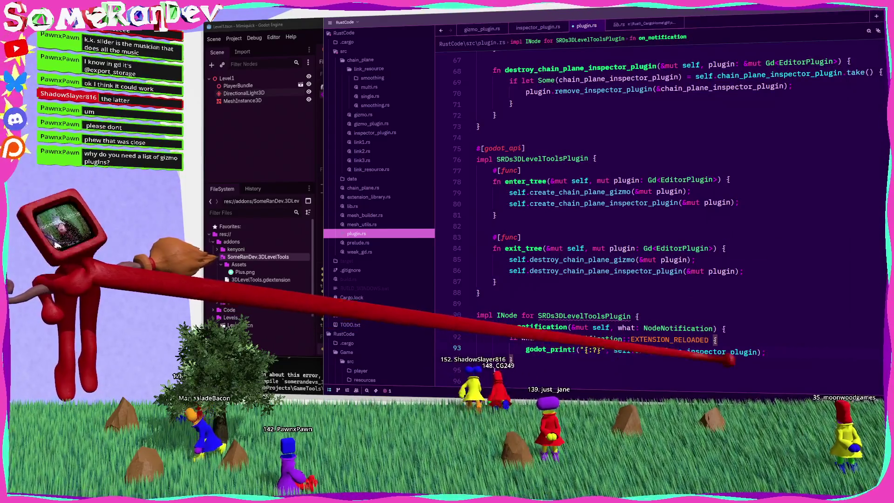
key("shift+Home")
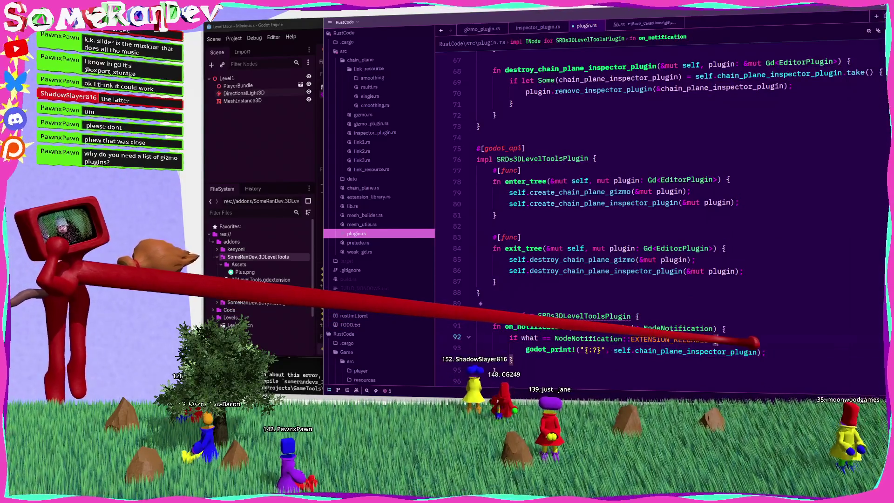
key("shift+alt+Down")
scroll(652, 209, "up", 14)
double_click(531, 183)
key("ctrl+c")
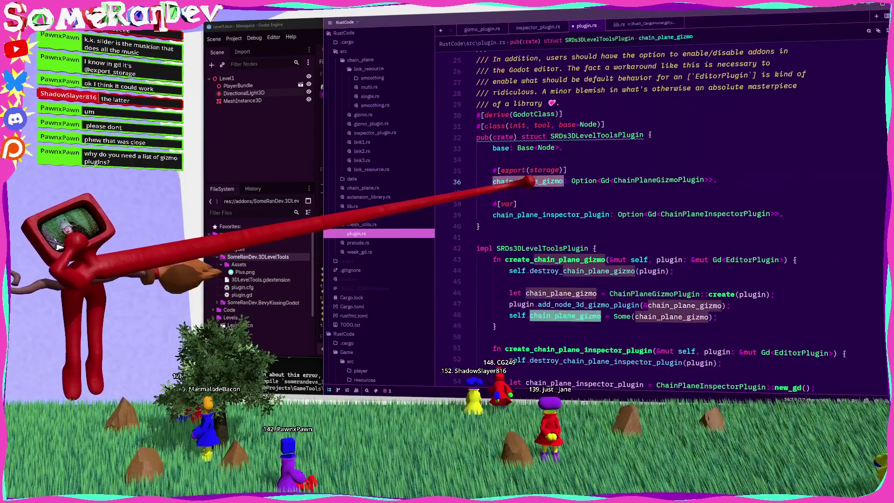
scroll(652, 252, "down", 17)
double_click(680, 250)
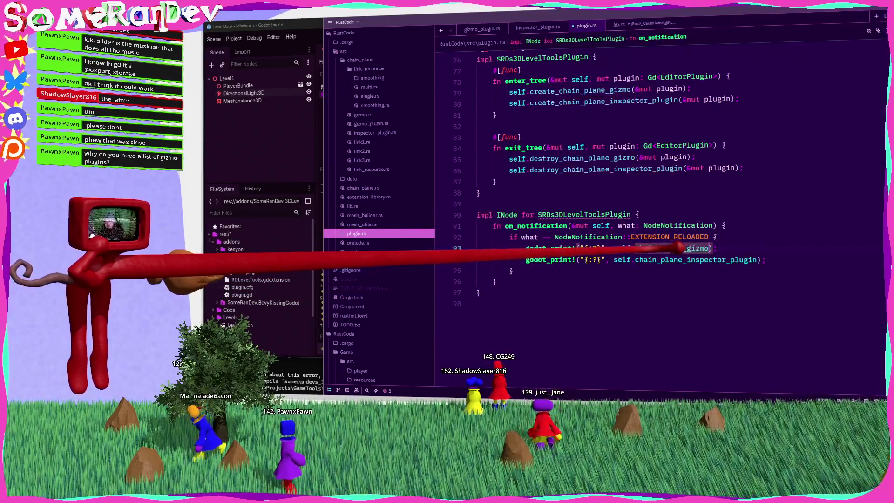
key("ctrl+v")
Insert #[godot_api] on a new line above impl INode
mouse_move(559, 210)
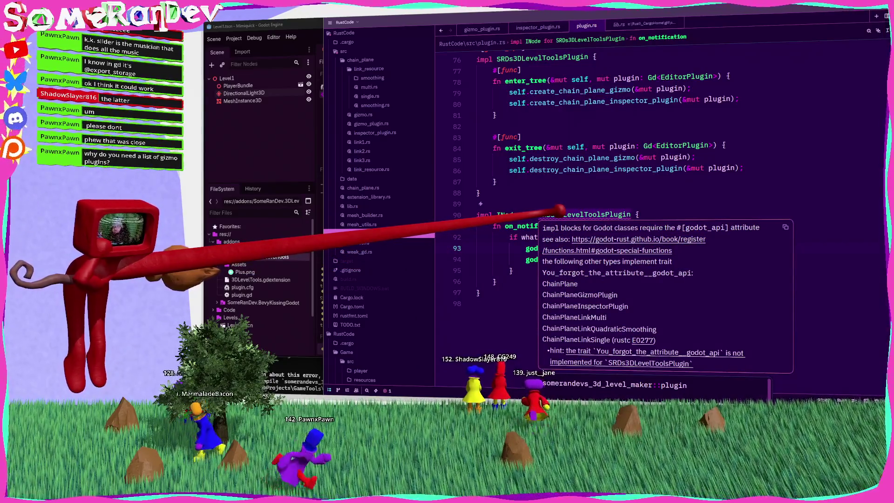
left_click(523, 202)
key("Return")
type("#[godot_api")
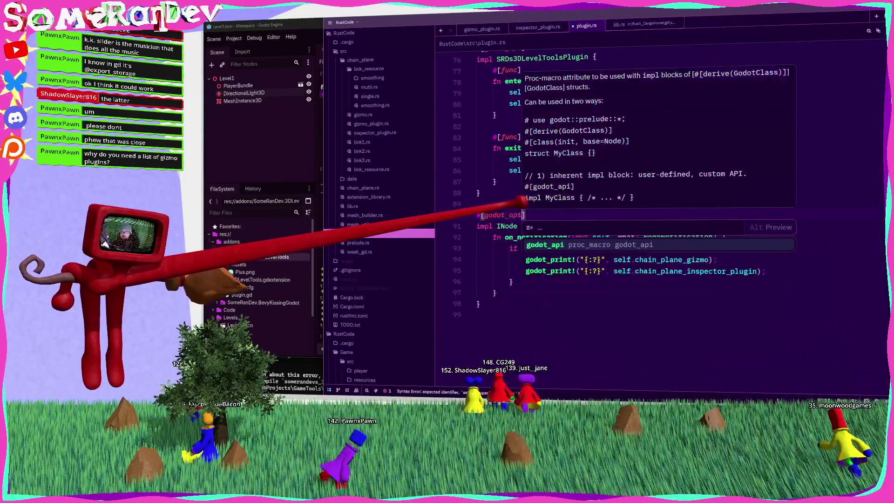
left_click(522, 203)
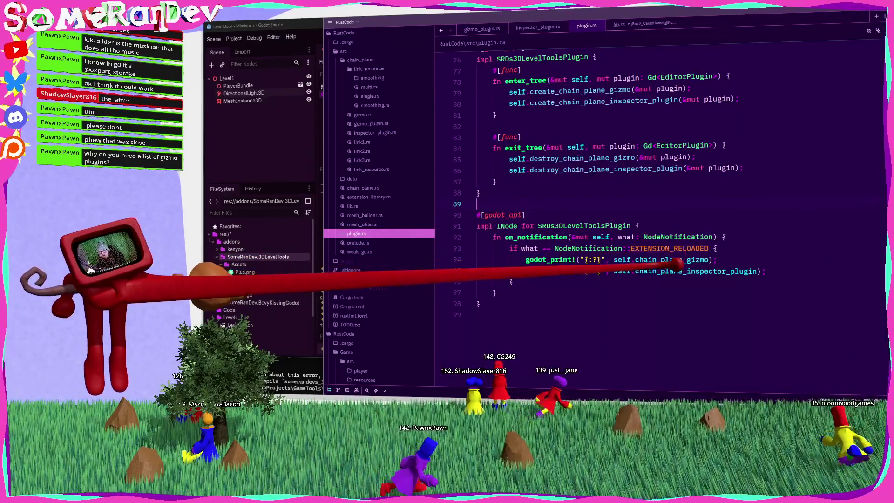
Rerun the previous cargo build command in the terminal
key("alt+Tab")
key("Up")
key("Return")
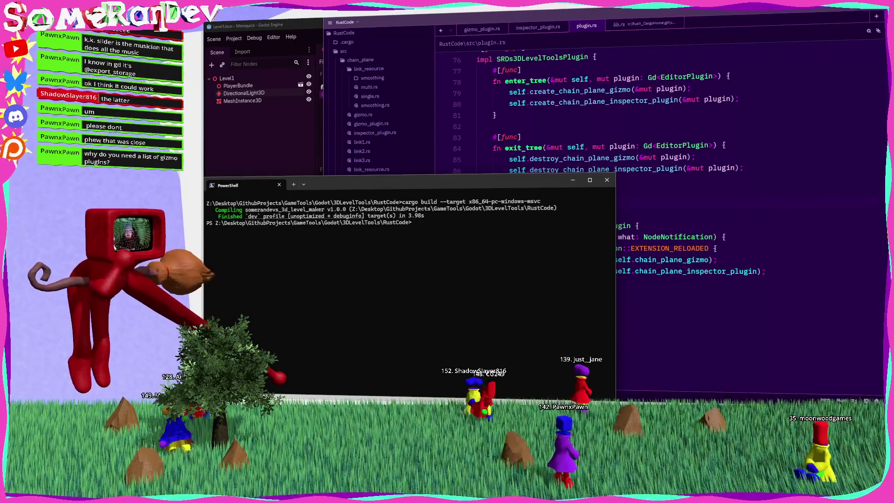
Clear the Output log and reload the current project from the Project menu
key("alt+Tab")
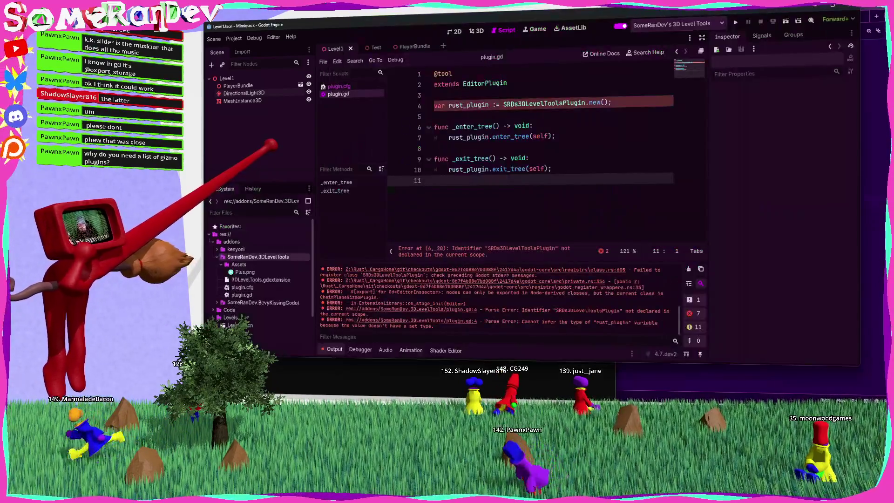
left_click(689, 269)
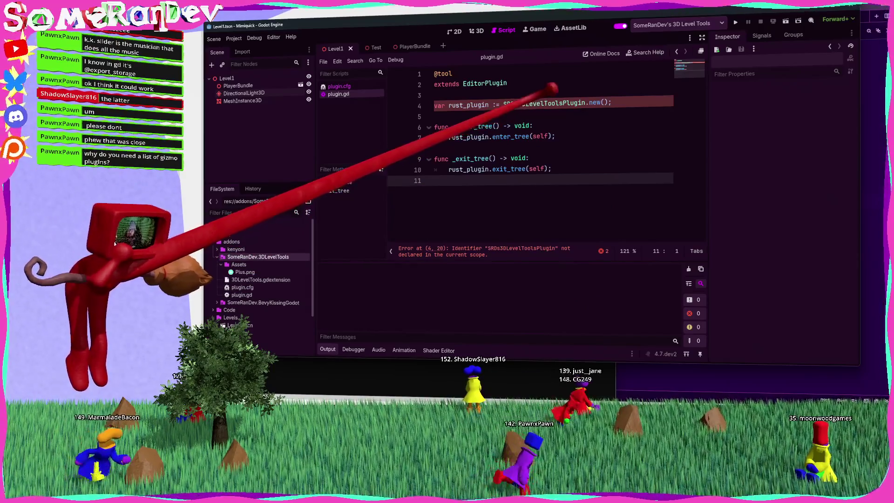
double_click(531, 103)
left_click(234, 38)
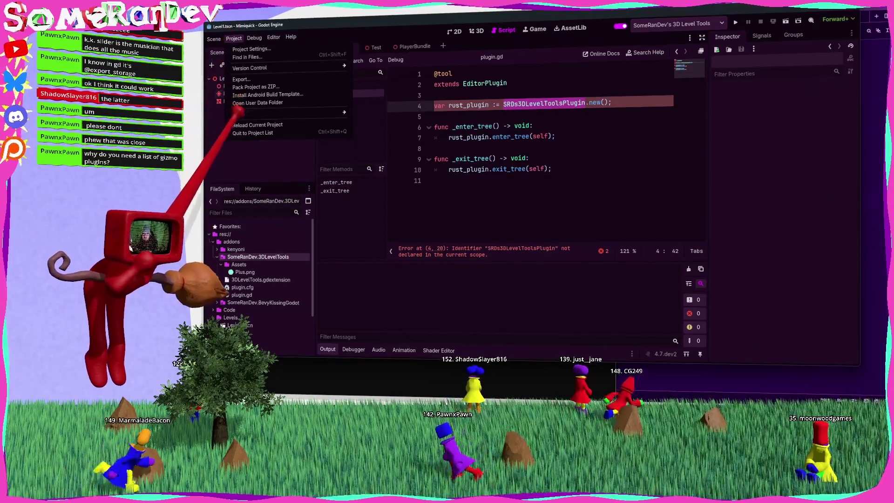
left_click(235, 124)
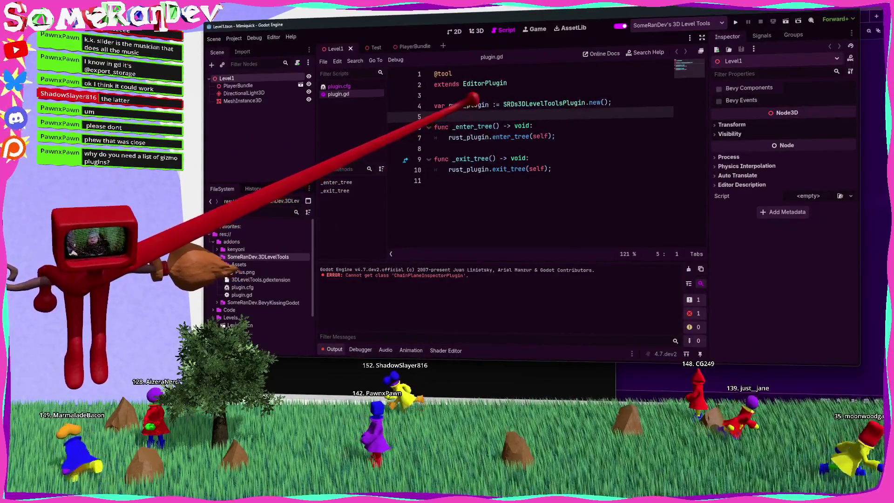
Move the rust_plugin = SRDs3DLevelToolsPlugin.new() assignment into _enter_tree and add an add_child line
double_click(468, 104)
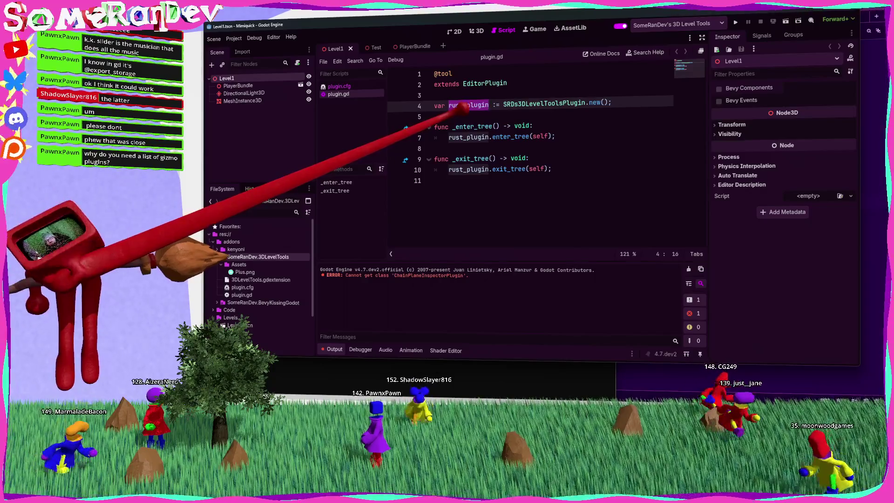
left_click(435, 117)
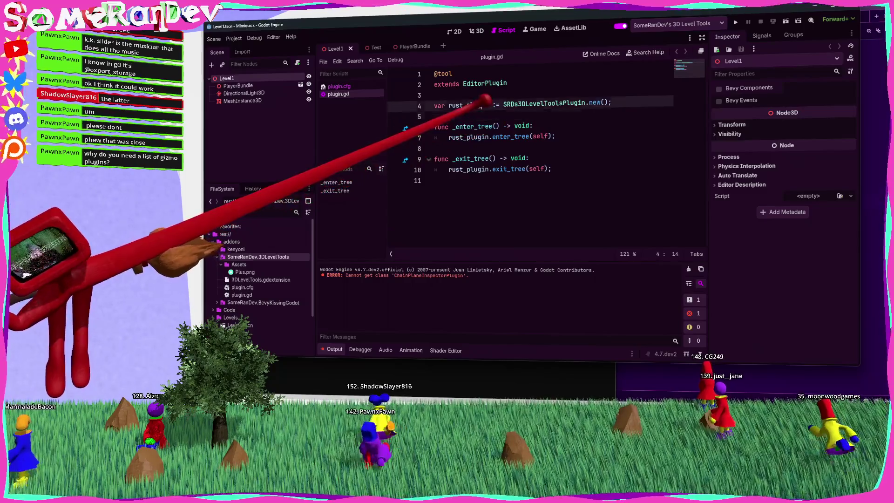
double_click(466, 104)
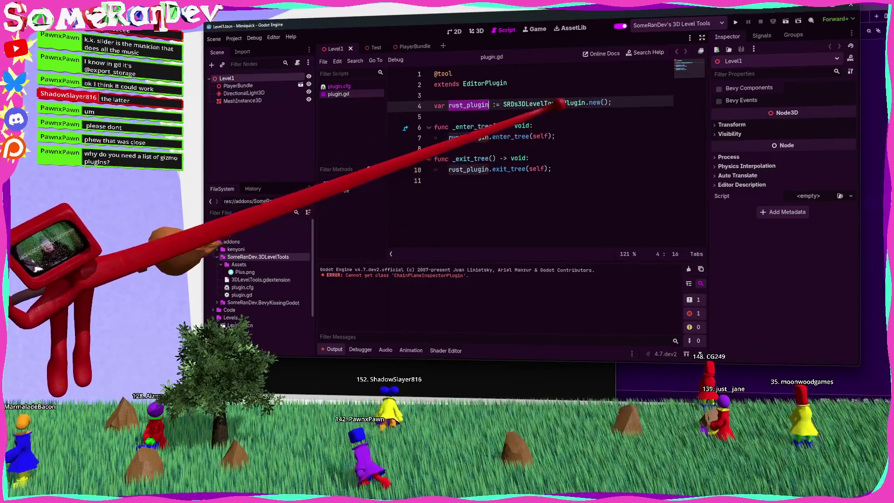
left_click(495, 105)
key("BackSpace")
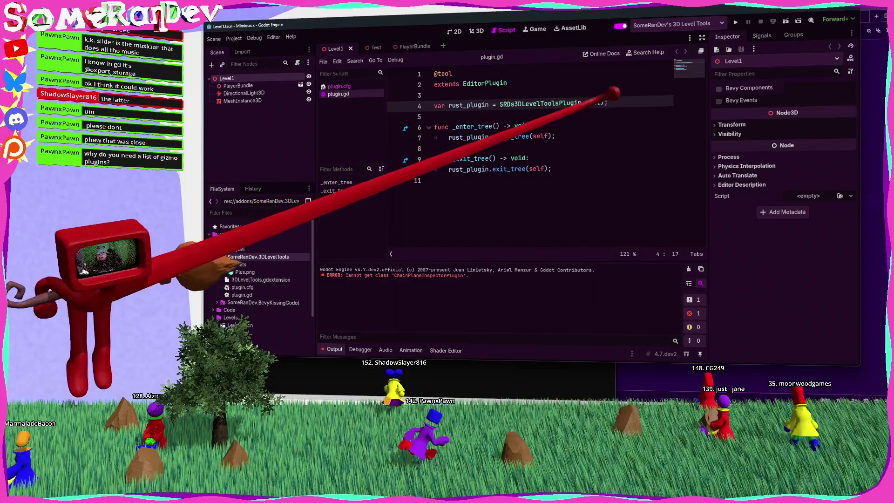
key("Delete")
left_click(563, 135)
key("Home")
key("ctrl+v")
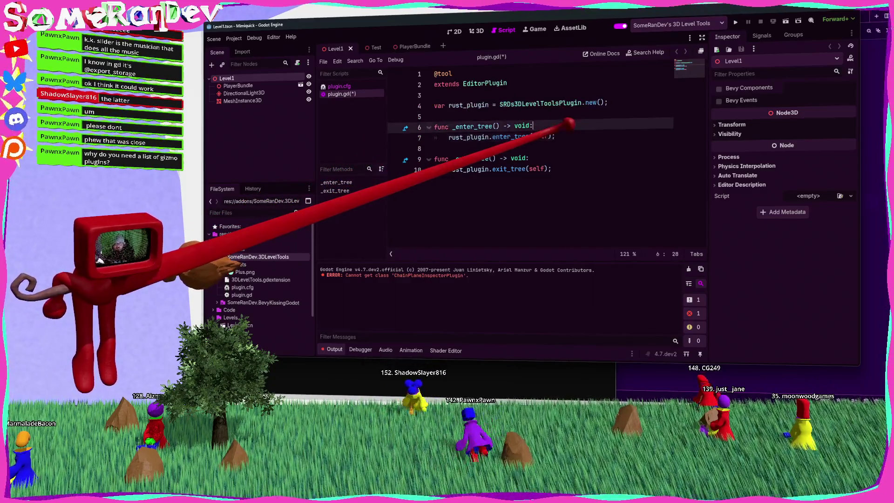
key("Return")
type("add_child(rust_plugin")
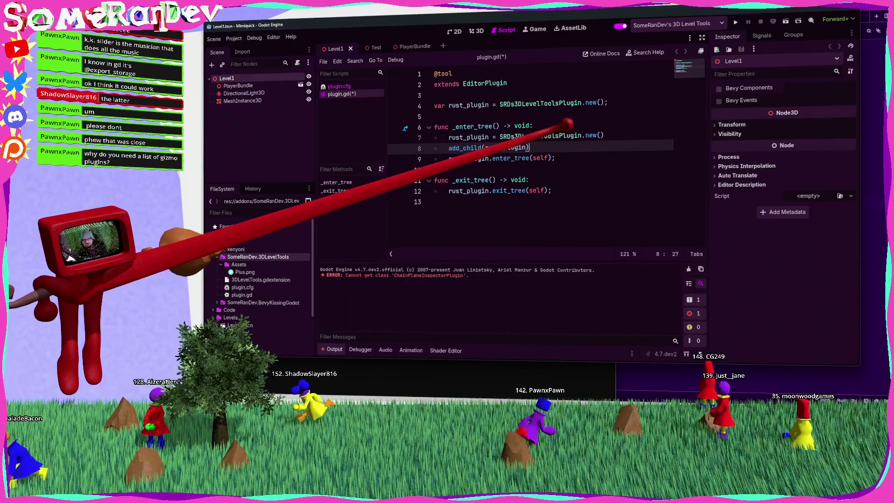
type(";")
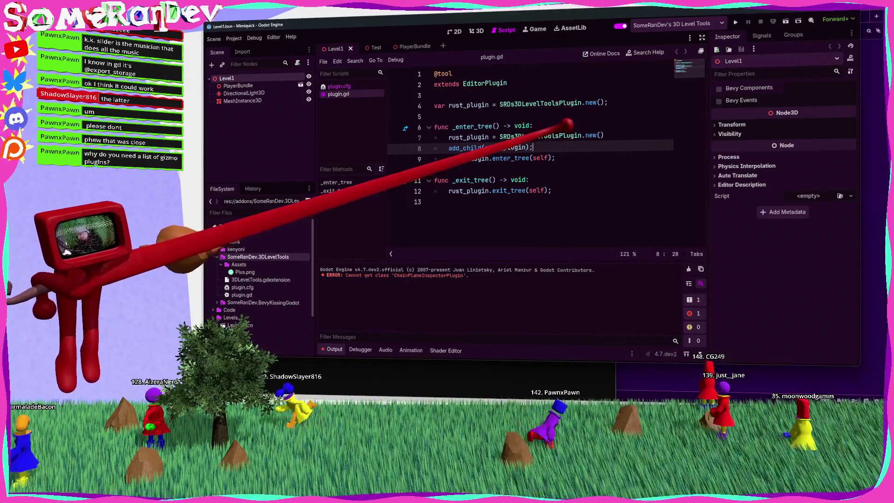
Change line 4 to 'var rust_plugin: SRDs3DLevelToolsPlugin;' and save plugin.gd
left_click(496, 103)
key("ctrl+s")
key("BackSpace")
key("Delete")
type(":")
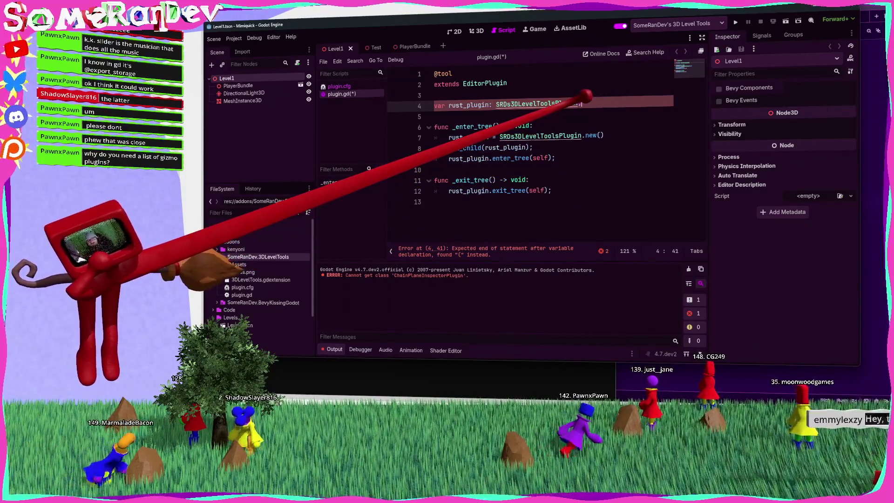
key("ctrl+s")
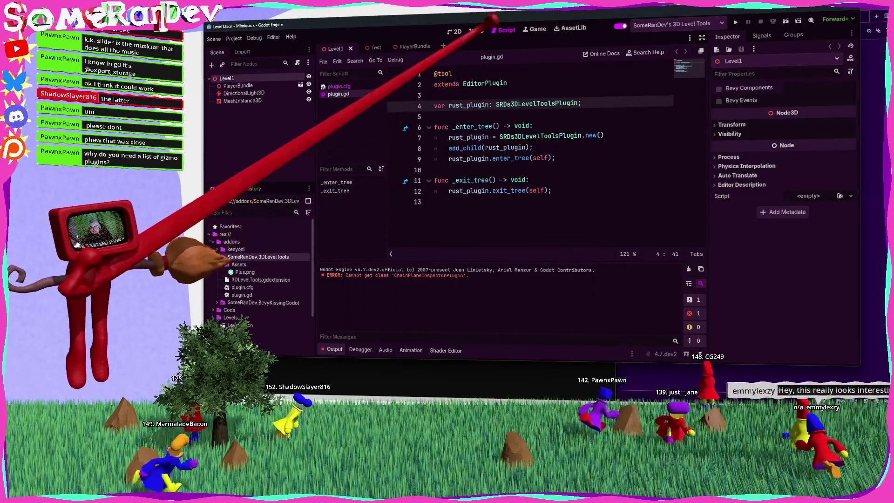
left_click(476, 30)
scroll(474, 201, "up", 5)
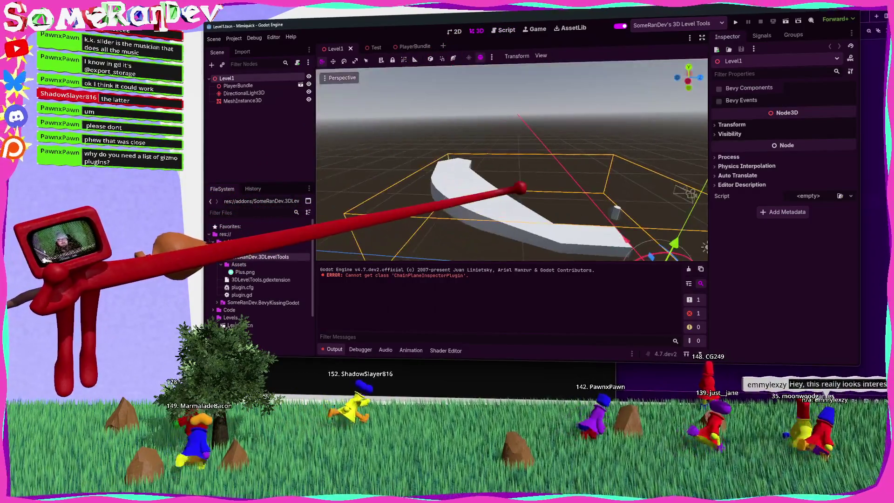
scroll(520, 187, "down", 5)
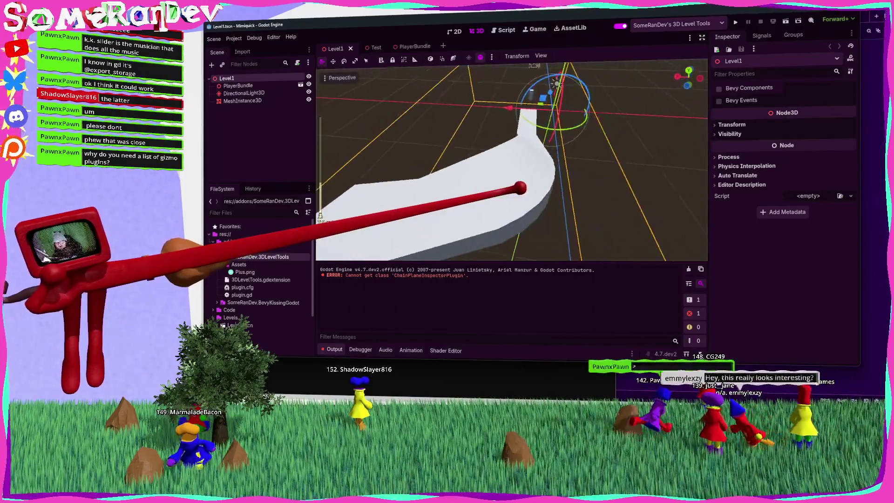
scroll(520, 188, "down", 5)
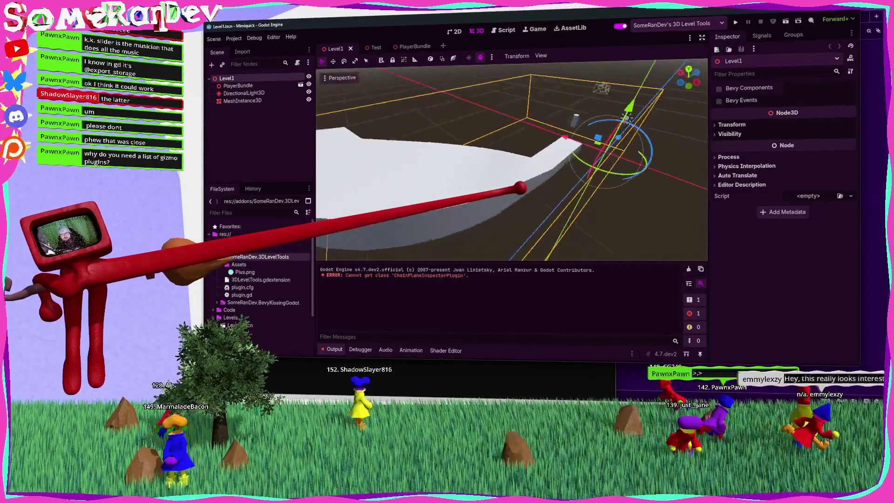
scroll(522, 187, "up", 4)
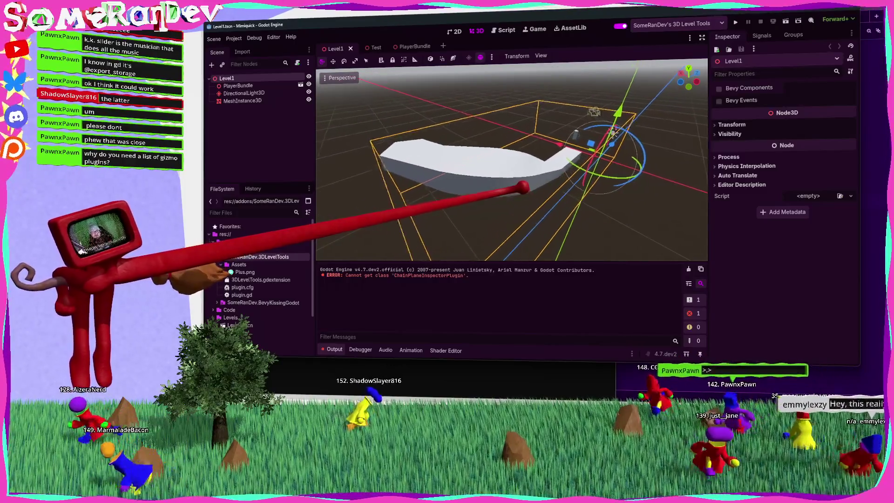
scroll(525, 186, "down", 4)
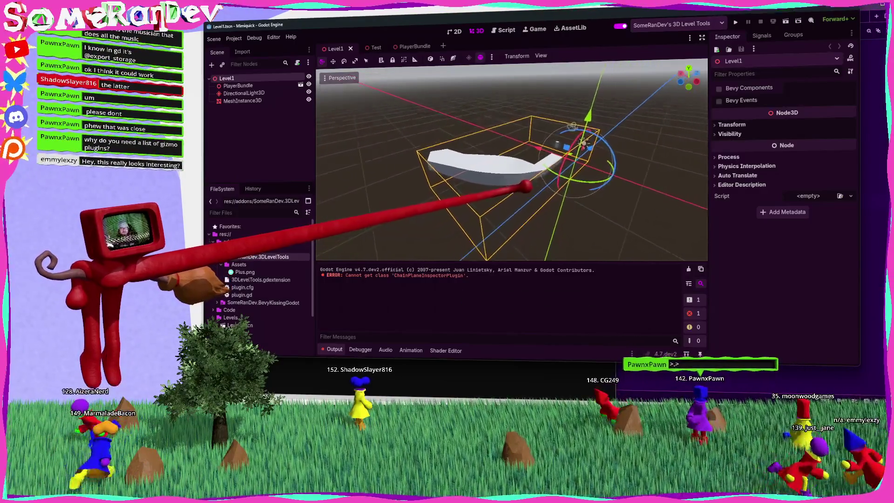
scroll(525, 186, "up", 4)
scroll(524, 187, "down", 3)
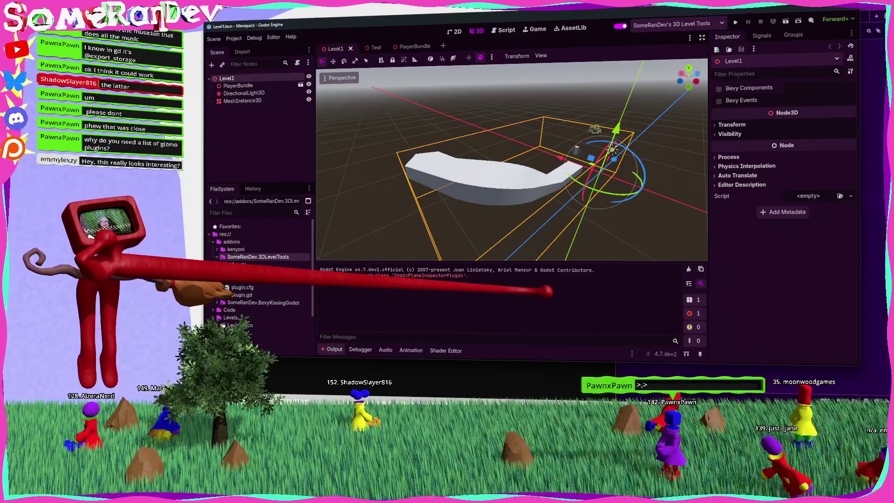
key("alt+Tab")
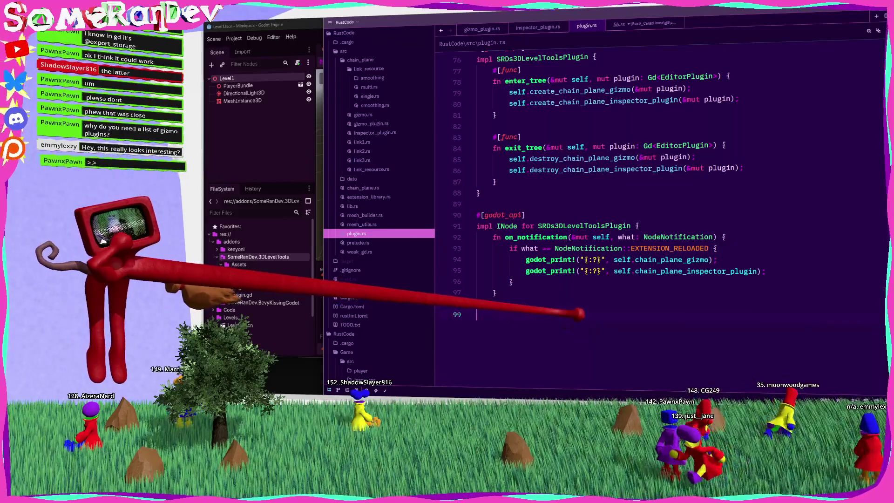
key("alt+Tab")
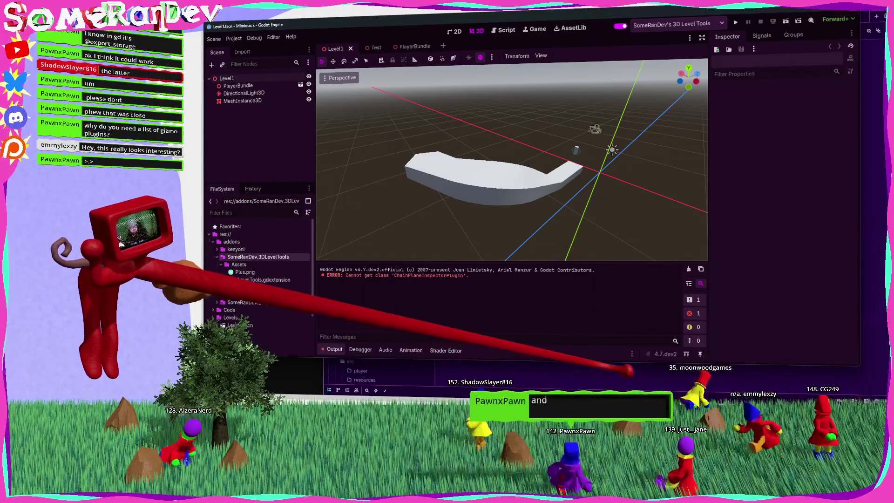
Return to Zed's plugin.rs showing the EXTENSION_RELOADED print code
key("alt+Tab")
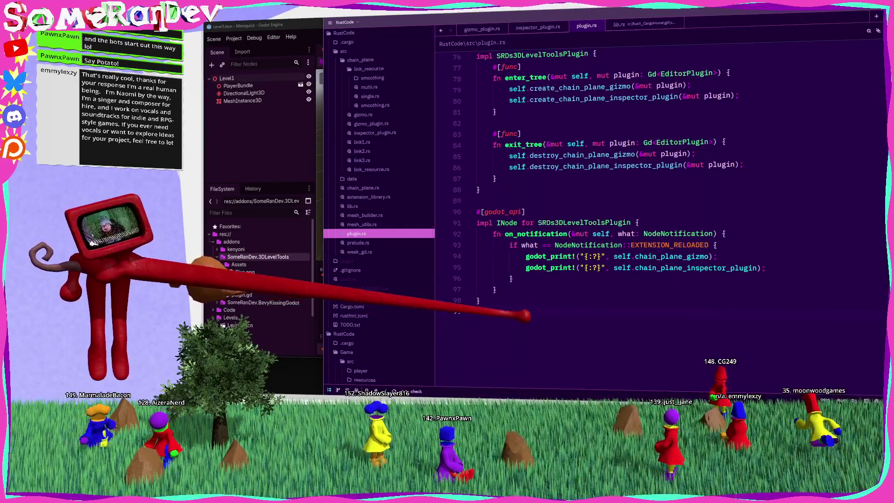
Run cls && .\BUILD_WINDOWS.bat in PowerShell, then go back to Godot
key("alt+Tab")
key("Return")
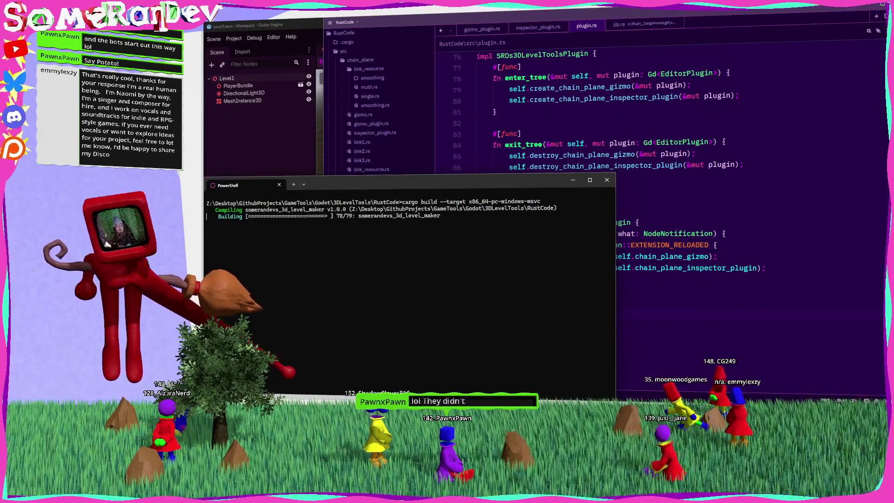
key("alt+Tab")
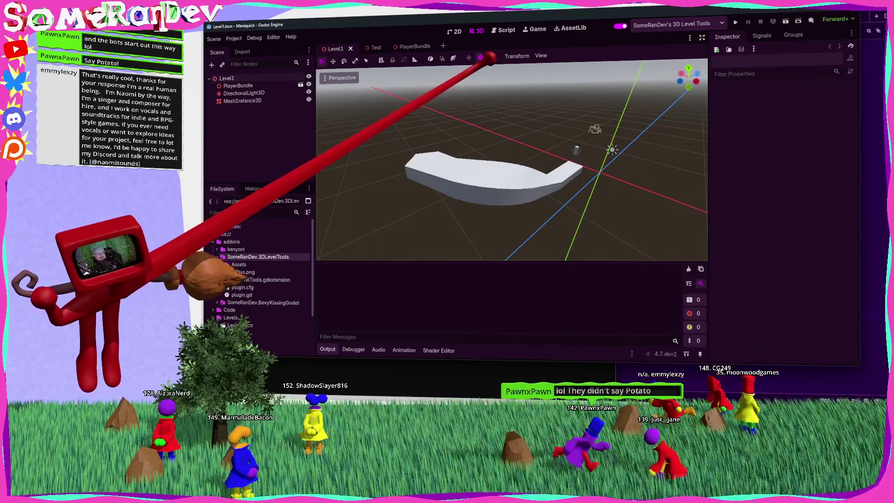
Glance at plugin.gd in the Script workspace, then return to the Level1 3D view
left_click(506, 30)
left_click(477, 31)
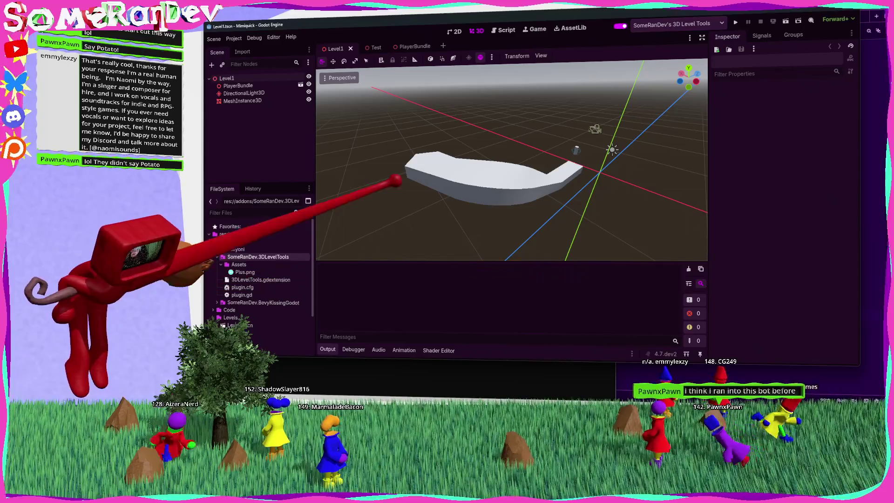
Reselect MeshInstance3D, then open plugin.gd in the Script workspace at its add_child line
left_click(242, 100)
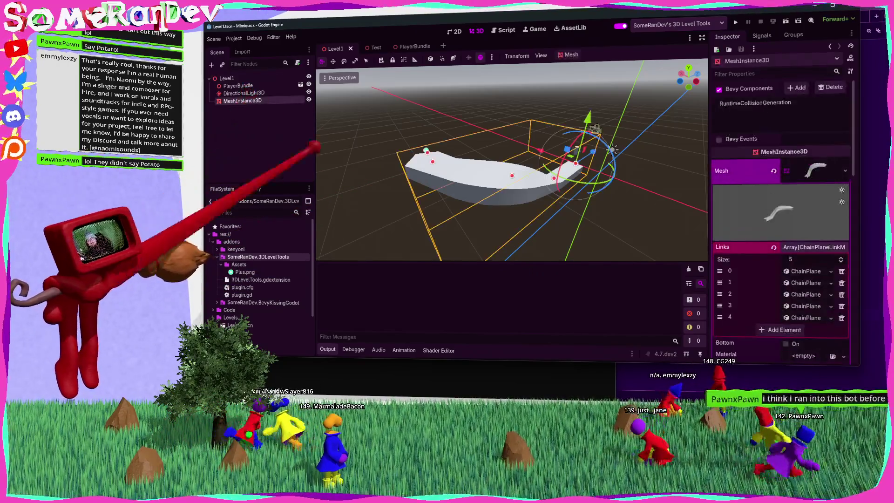
key("alt+Tab")
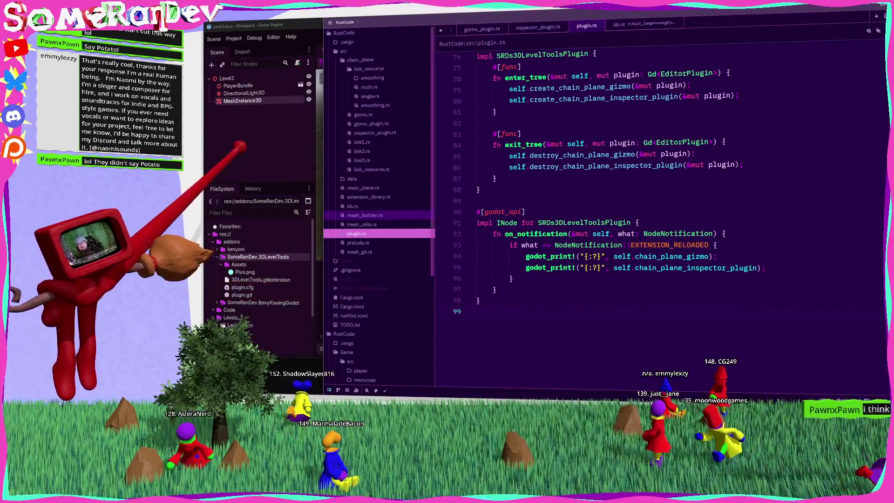
key("alt+Tab")
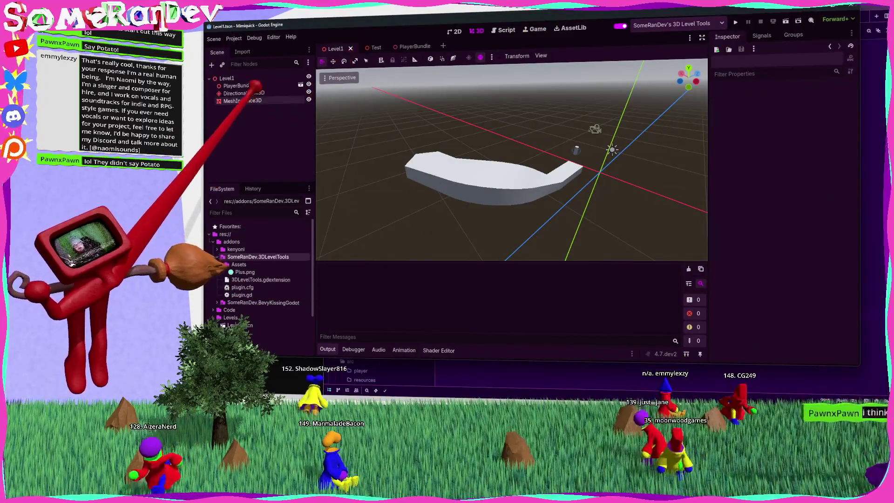
left_click(242, 100)
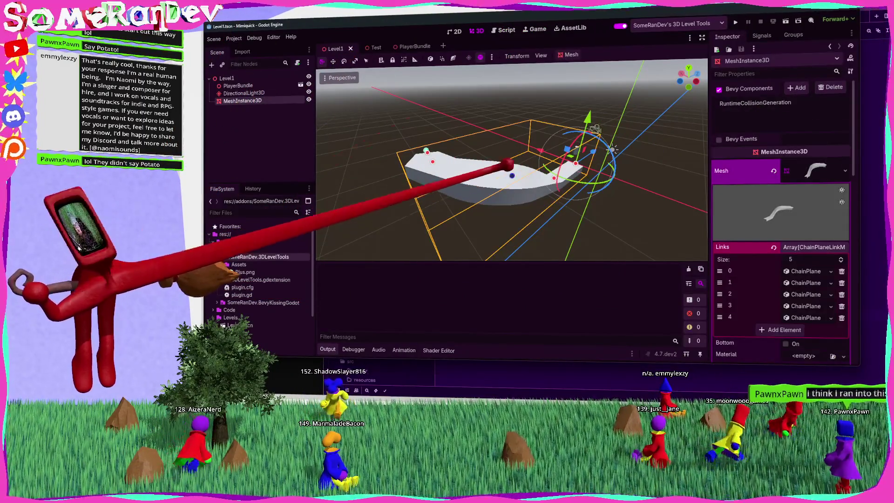
left_click(214, 39)
left_click(503, 29)
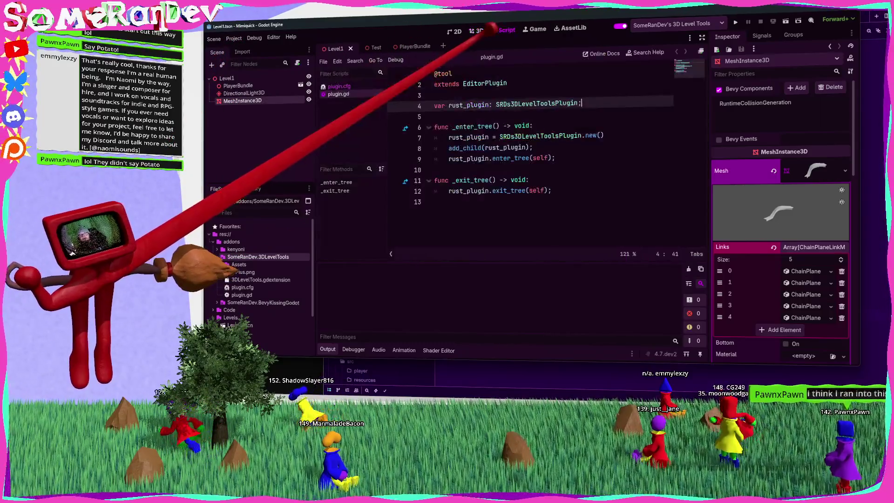
left_click(542, 147)
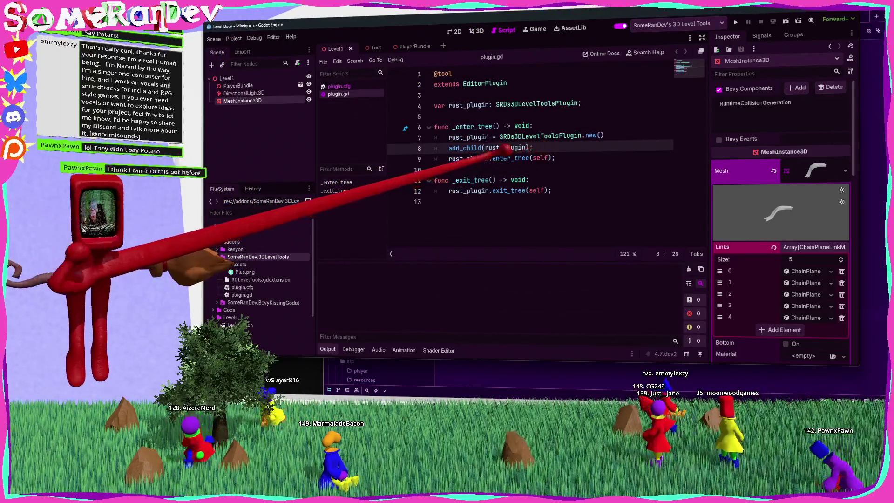
Add remove_child(rust_plugin), rust_plugin.queue_free() and rust_plugin = null to _exit_tree in plugin.gd
double_click(505, 147)
left_click(557, 192)
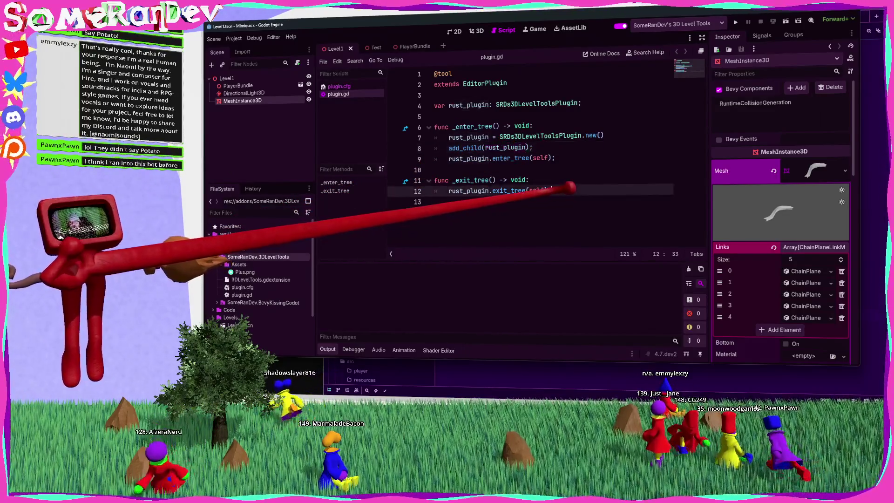
key("Return")
type("rust_plugin.")
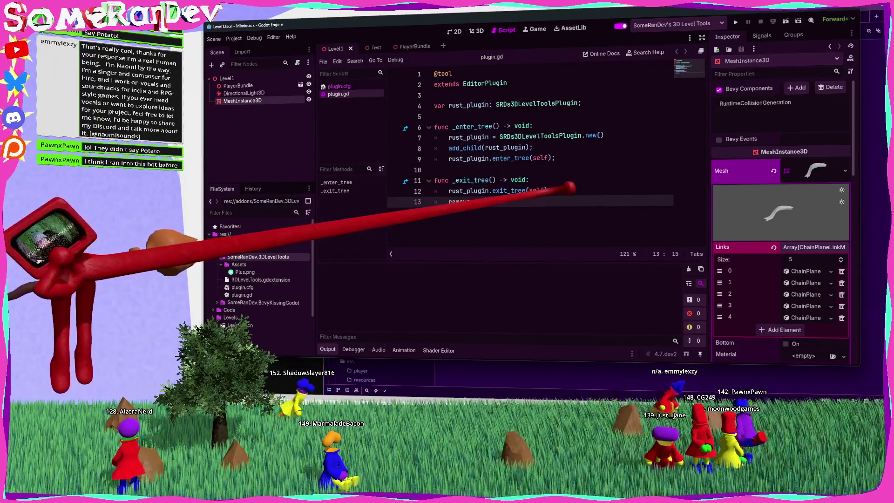
type("ld(rust_plugin);")
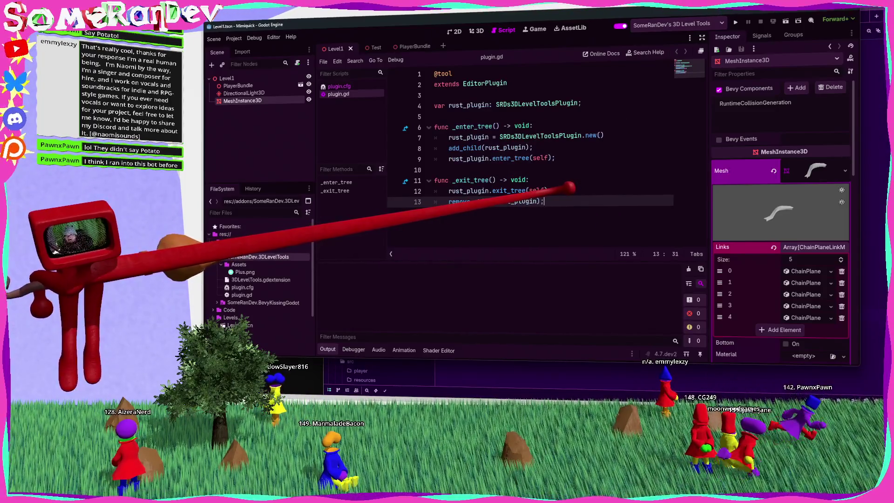
key("Return")
type("rust_plugin.queu")
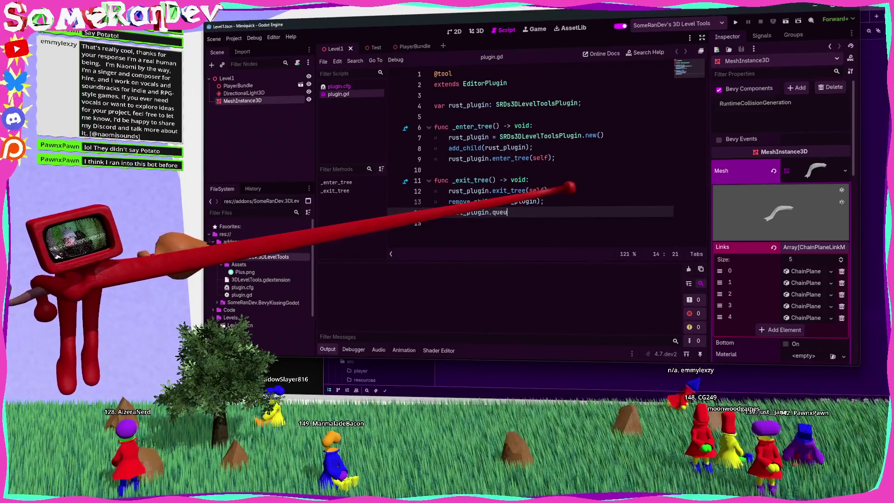
type("e_free();")
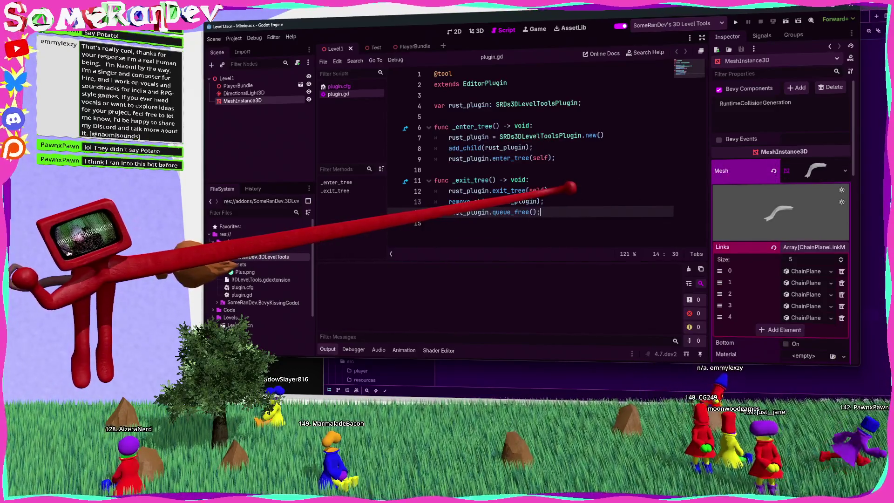
key("Return")
type("rust_plugin =- n")
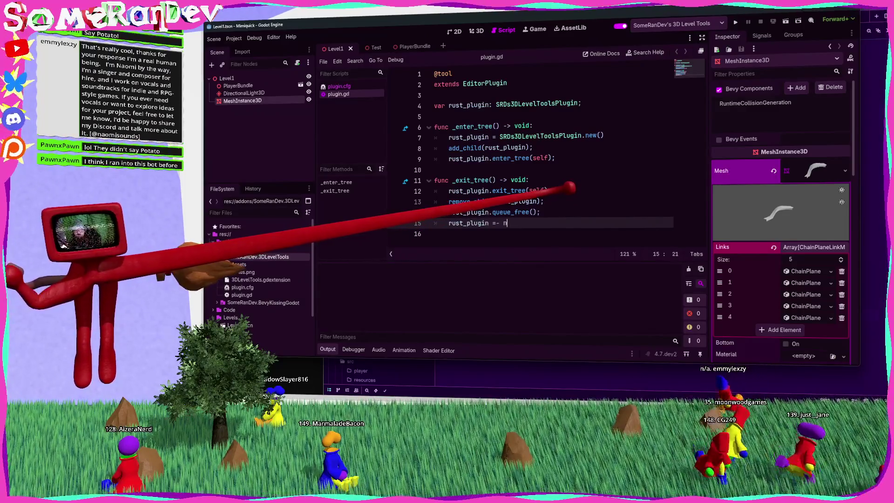
type(";")
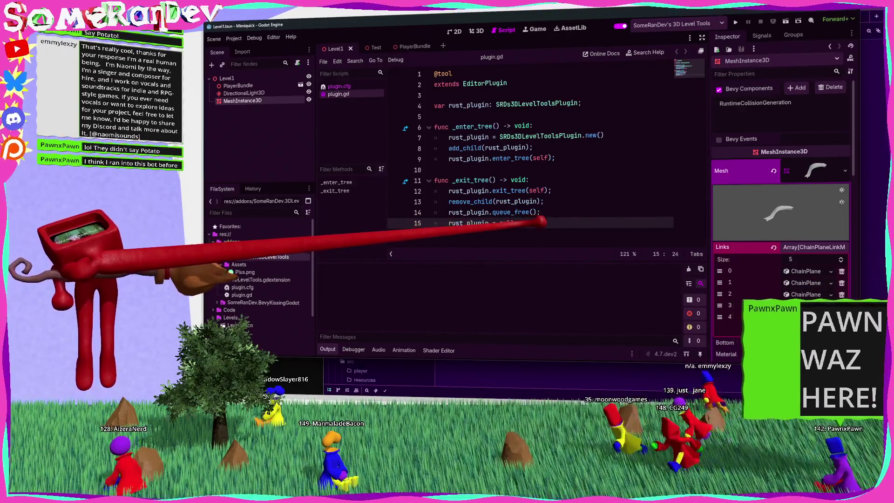
key("Return")
key("BackSpace")
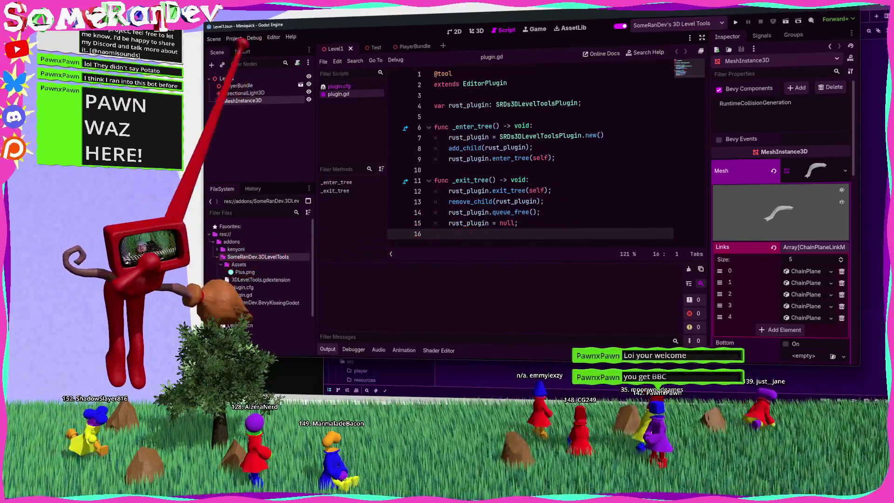
Reload the current Godot project so the rebuilt plugin loads
left_click(235, 39)
left_click(233, 148)
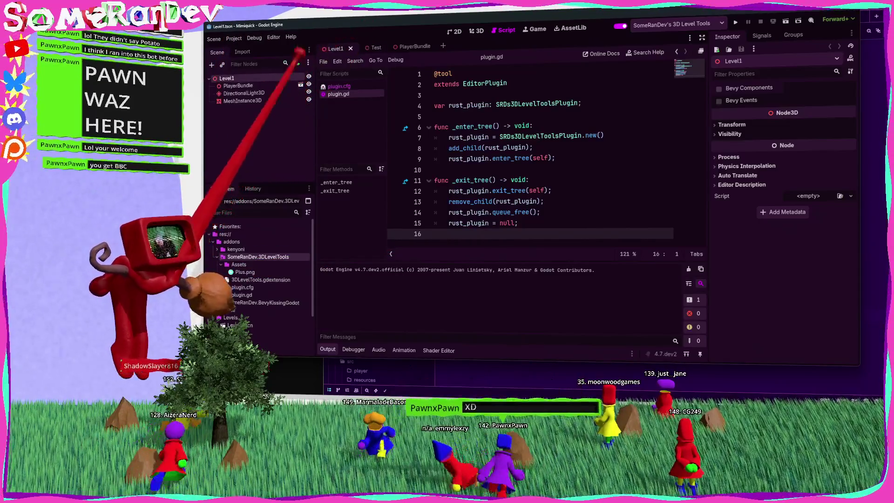
left_click(243, 93)
In the 3D view, select MeshInstance3D and its leftmost chain-plane link to show Position, Width and Turn
left_click(454, 32)
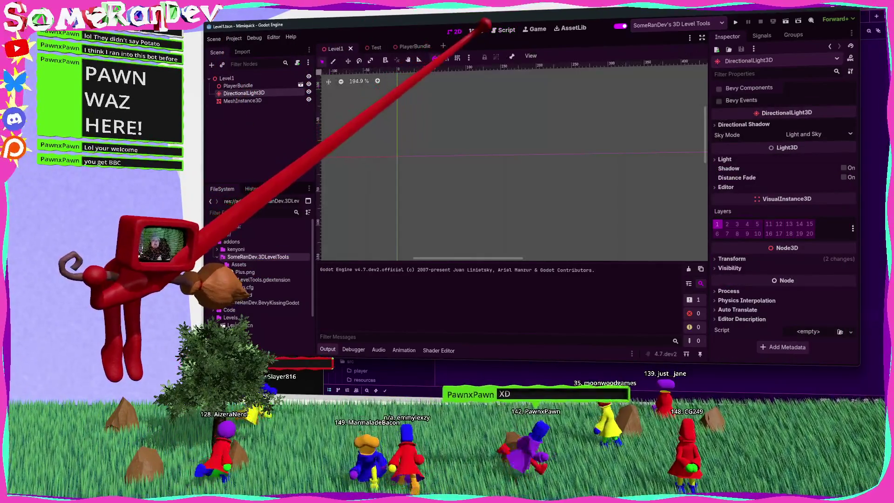
left_click(478, 31)
left_click(242, 100)
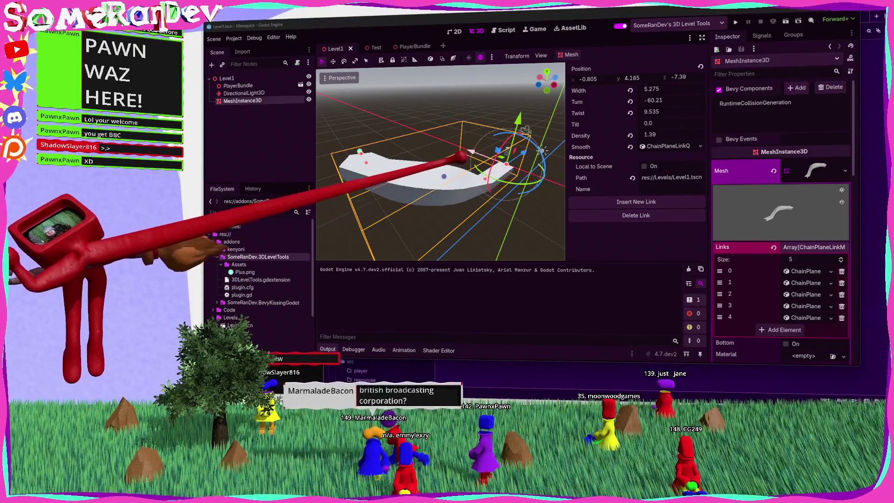
left_click(366, 163)
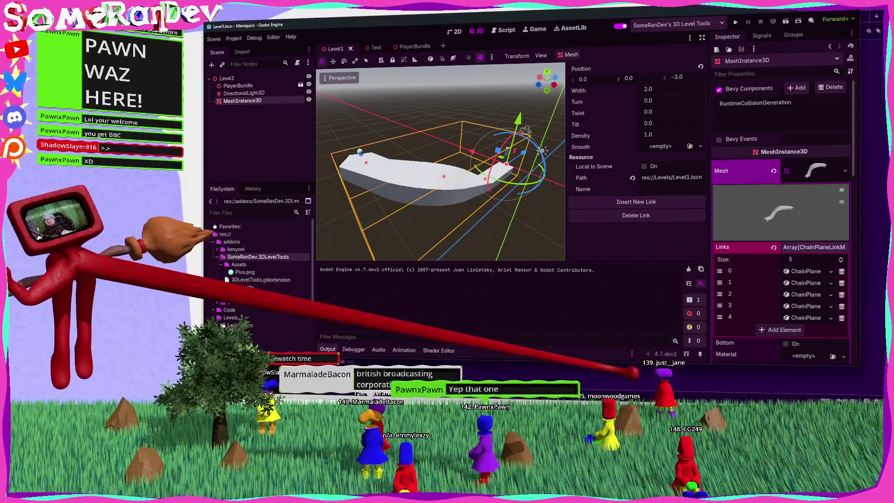
key("alt+Tab")
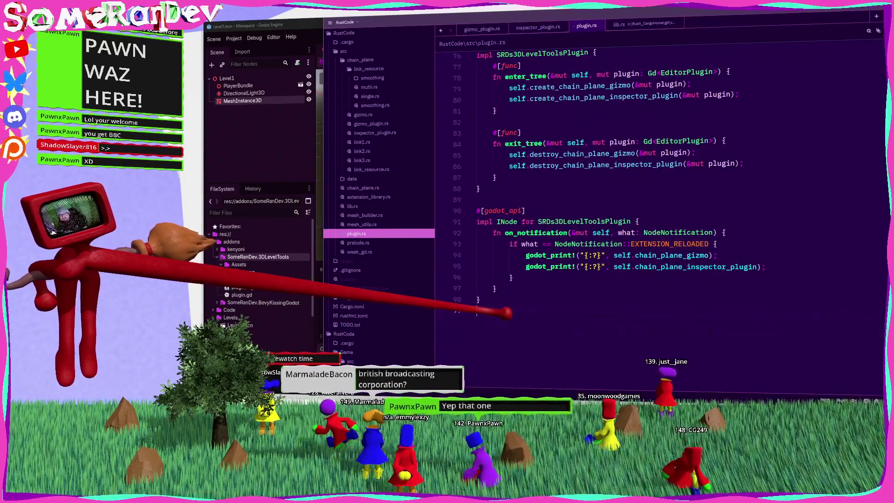
Open gizmo_plugin.rs in Zed and scroll up to the ChainPlaneGizmoPlugin struct
key("alt+Tab")
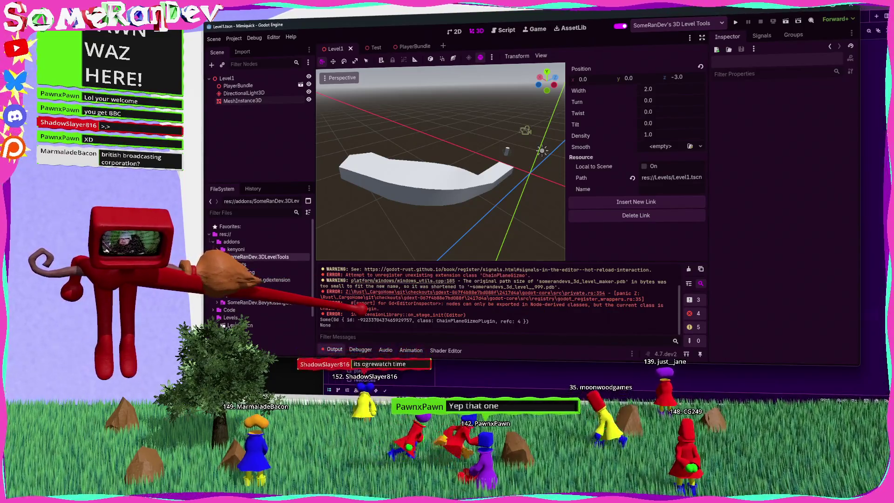
key("alt+Tab")
left_click(379, 133)
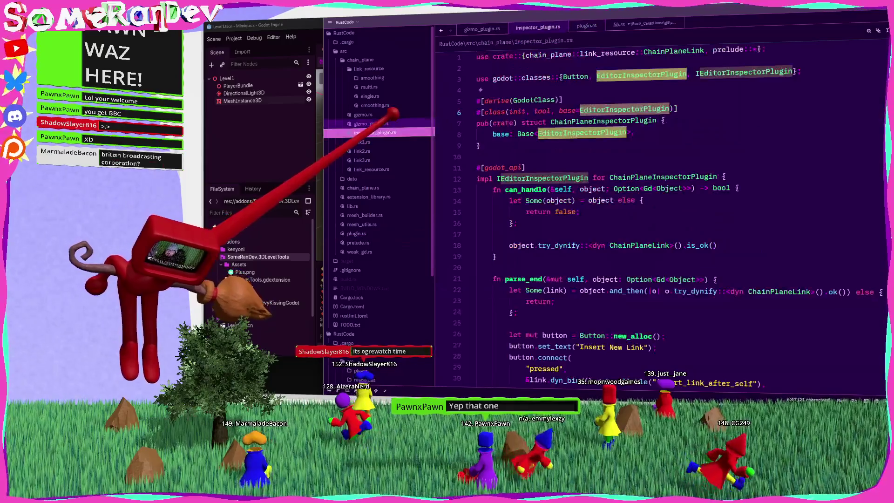
left_click(371, 123)
scroll(465, 196, "up", 5)
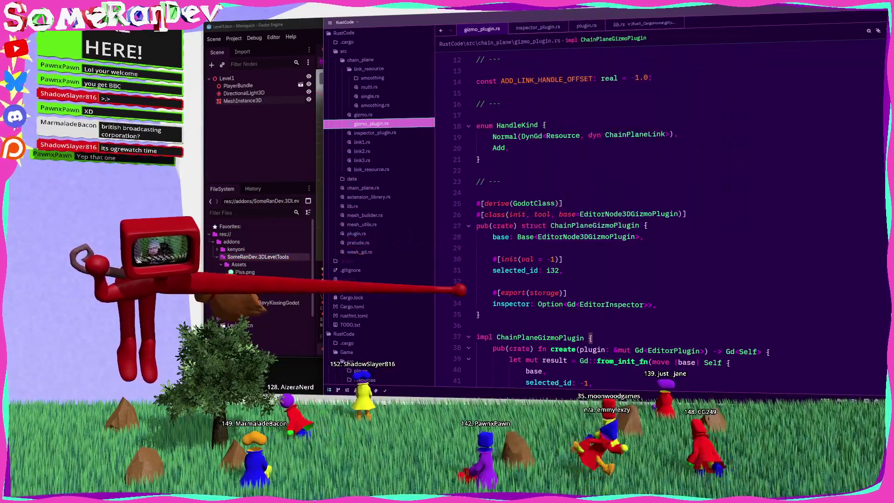
left_click(567, 292)
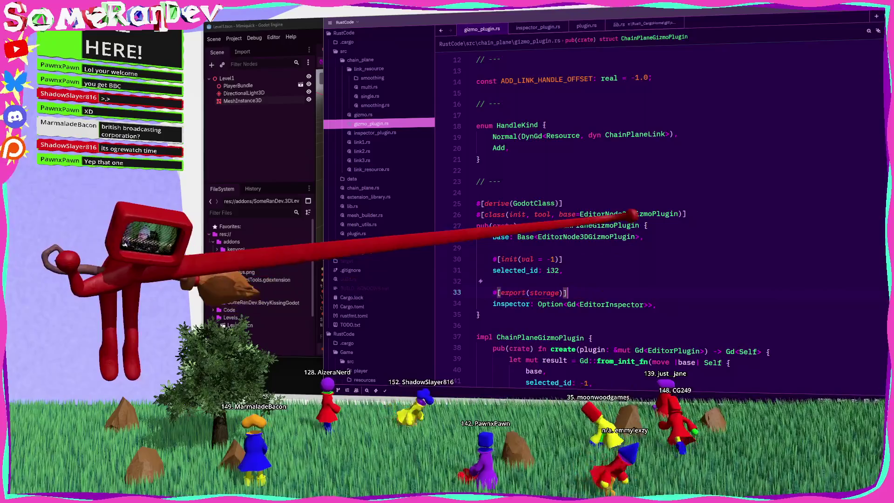
Select the EditorNode3DGizmoPlugin base class and open its Godot documentation with Shift+F1
double_click(631, 215)
key("alt+Tab")
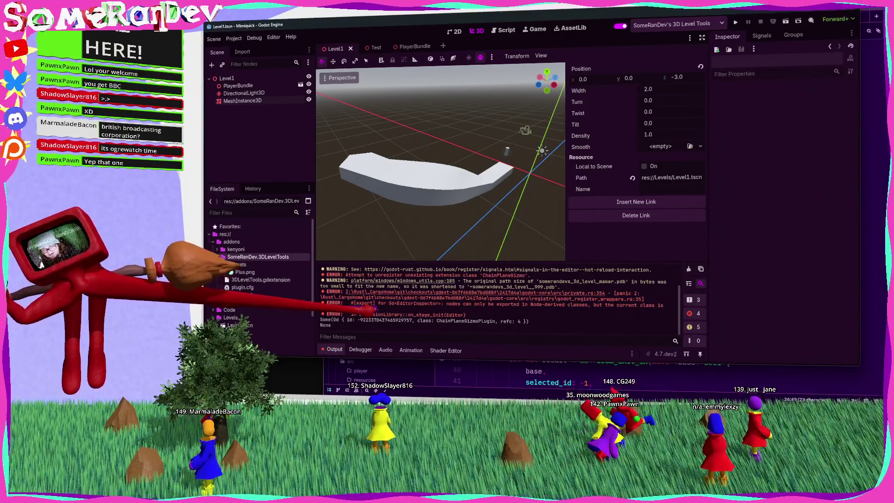
key("alt+Tab")
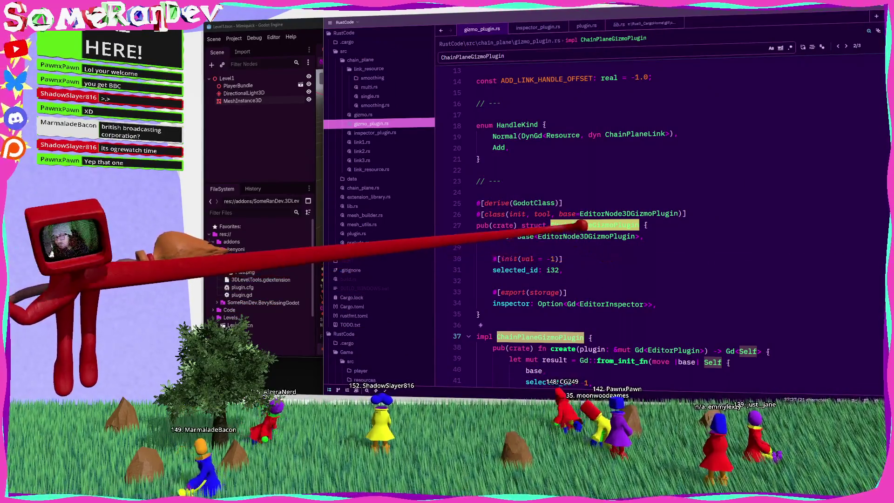
left_click(587, 236)
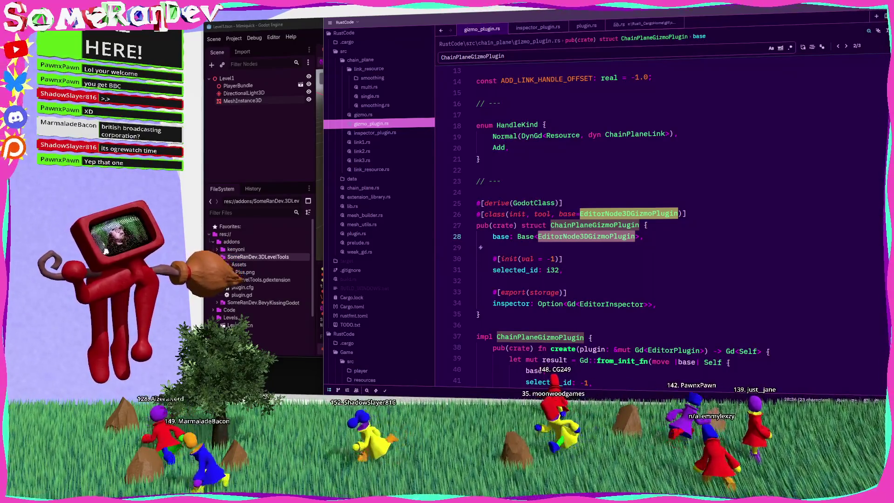
key("shift+F1")
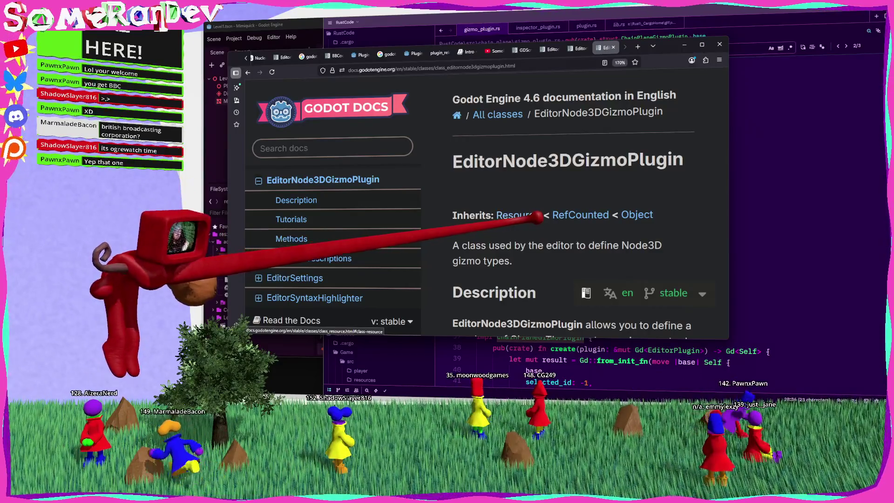
Review the ChainPlaneGizmoPlugin struct's field lines 28 to 35 in gizmo_plugin.rs
left_click(678, 19)
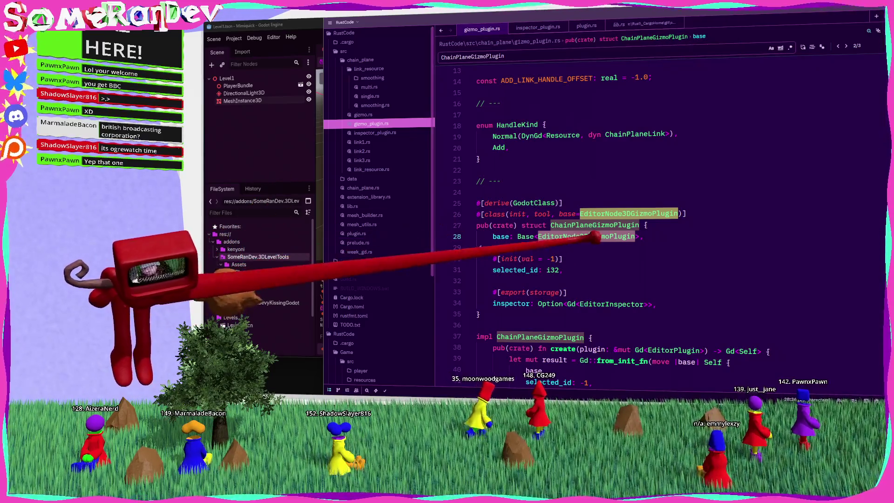
left_click(537, 247)
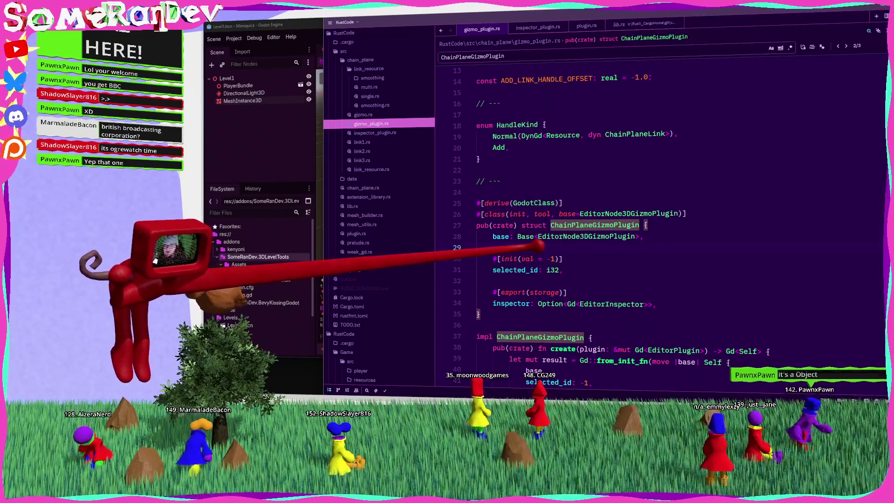
left_click_drag(484, 315, 481, 247)
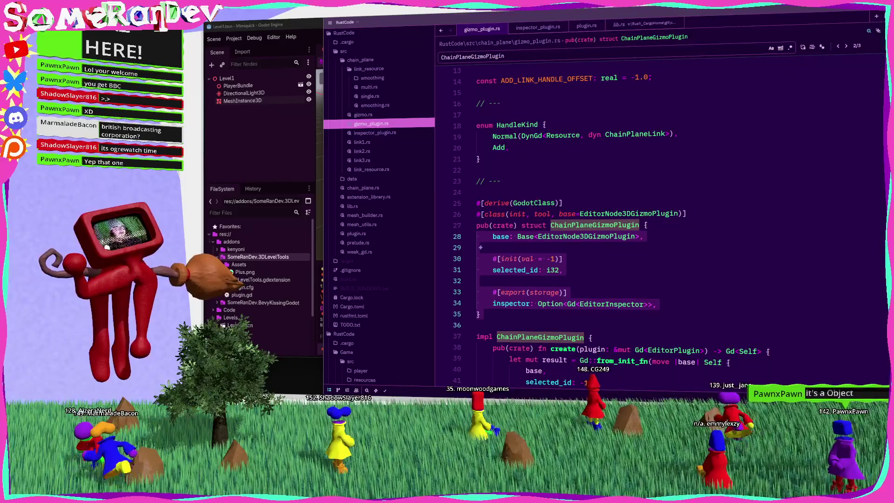
left_click(614, 250)
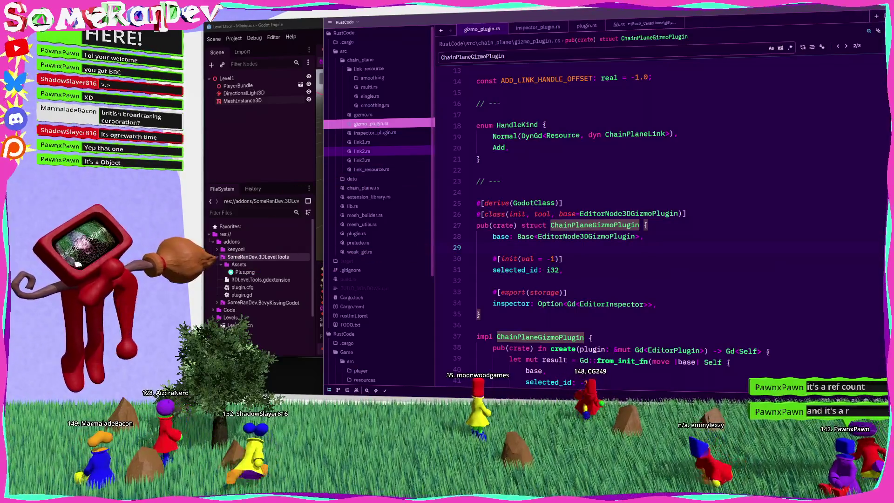
Check the docs' Inherits line (Resource < RefCounted < Object), then bring the Godot editor forward
key("alt+Tab")
left_click_drag(724, 217, 545, 213)
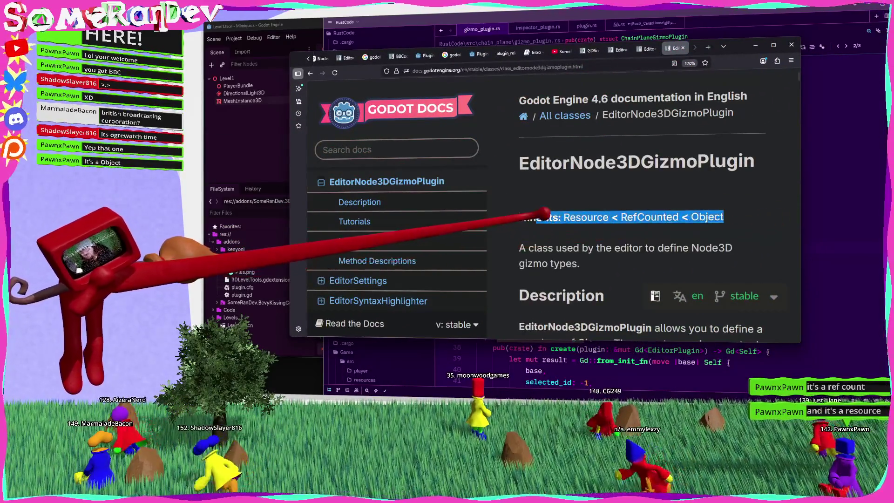
left_click(562, 228)
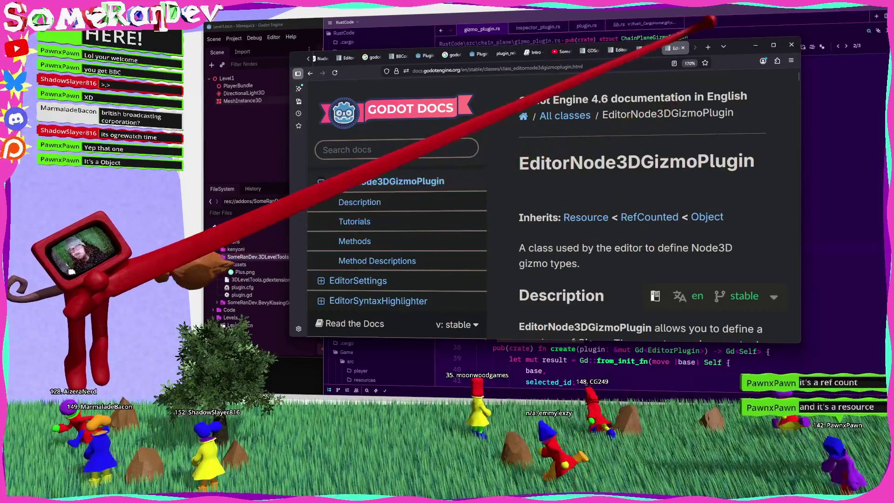
left_click(712, 21)
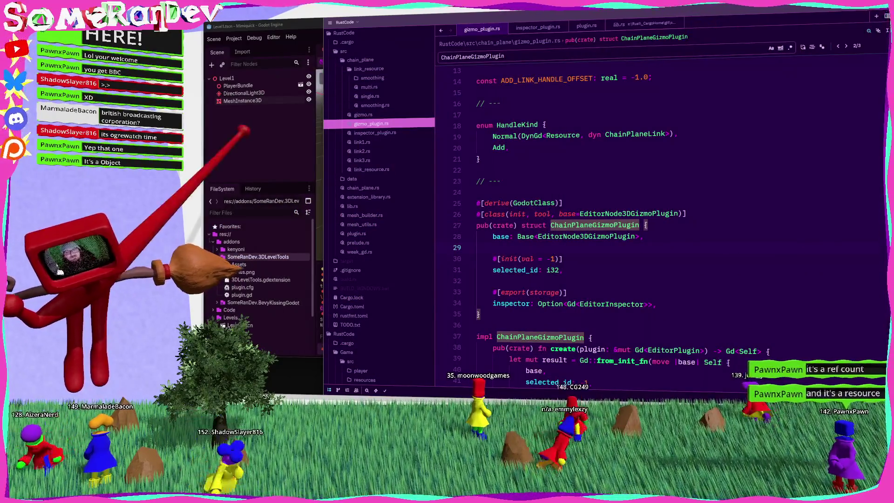
left_click(244, 130)
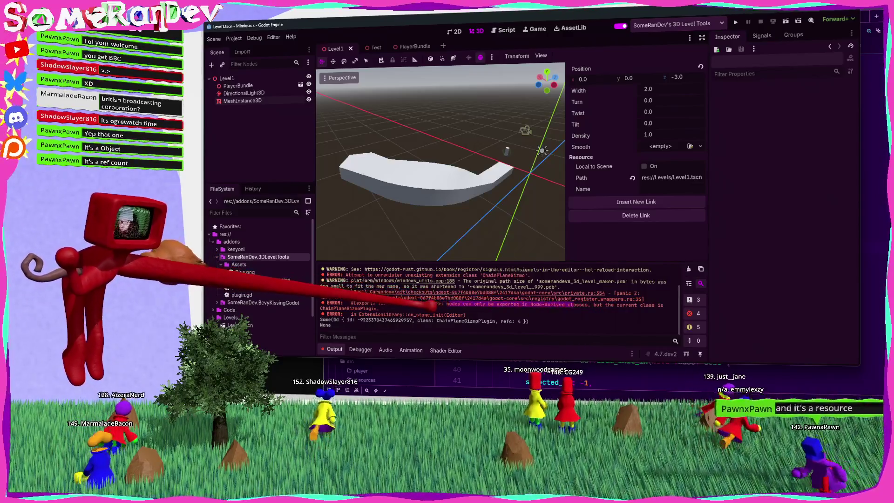
Change line 33's #[export(storage)] to #[var], save gizmo_plugin.rs, and run BUILD_WINDOWS.bat
left_click(529, 370)
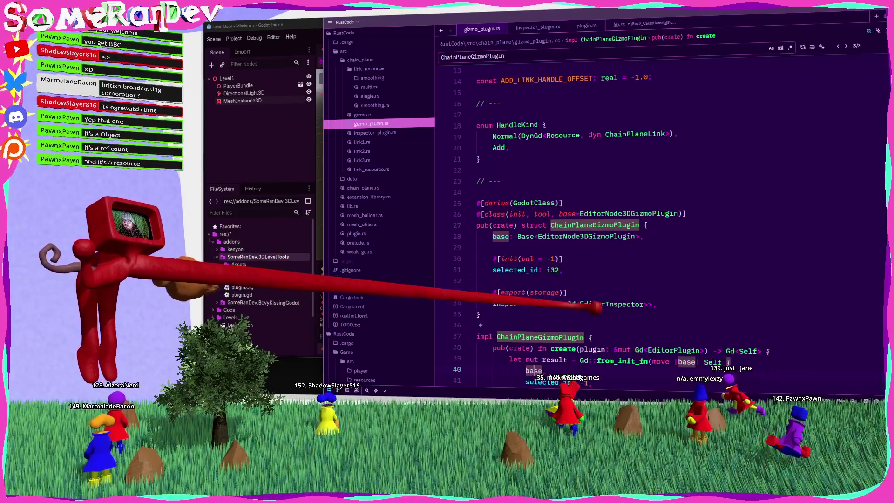
double_click(594, 226)
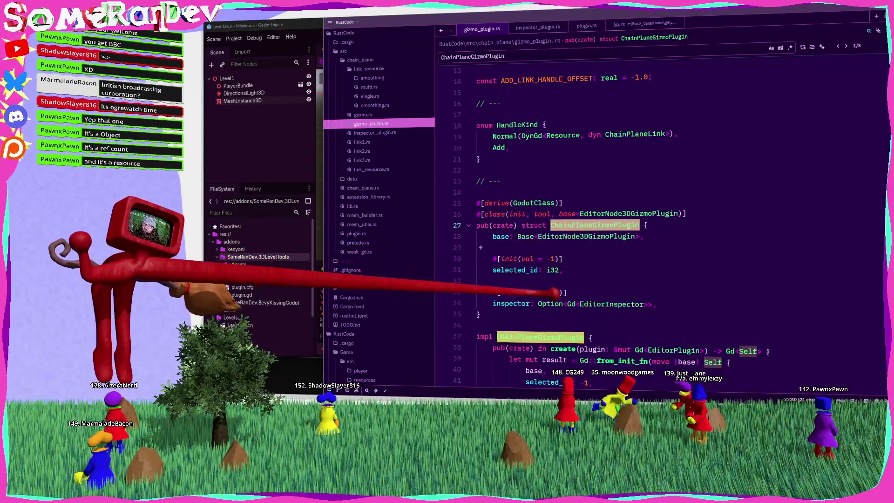
double_click(512, 292)
type("v")
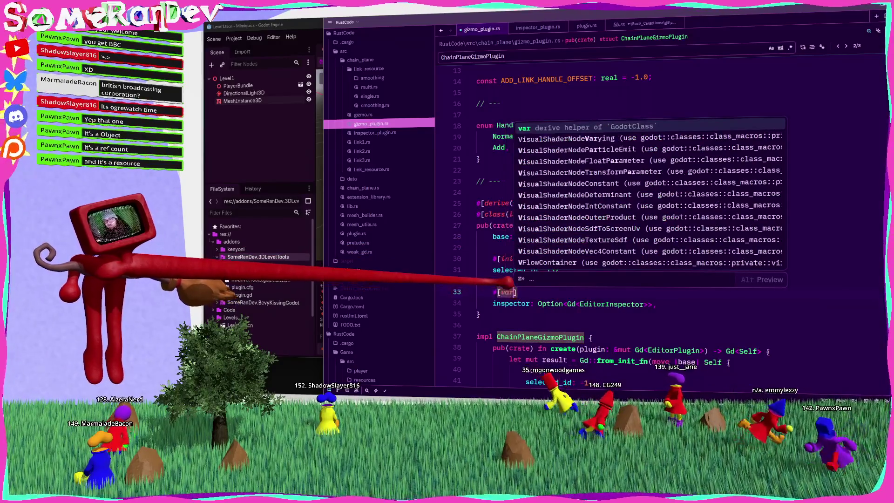
key("Return")
key("ctrl+s")
key("alt+Tab")
key("Return")
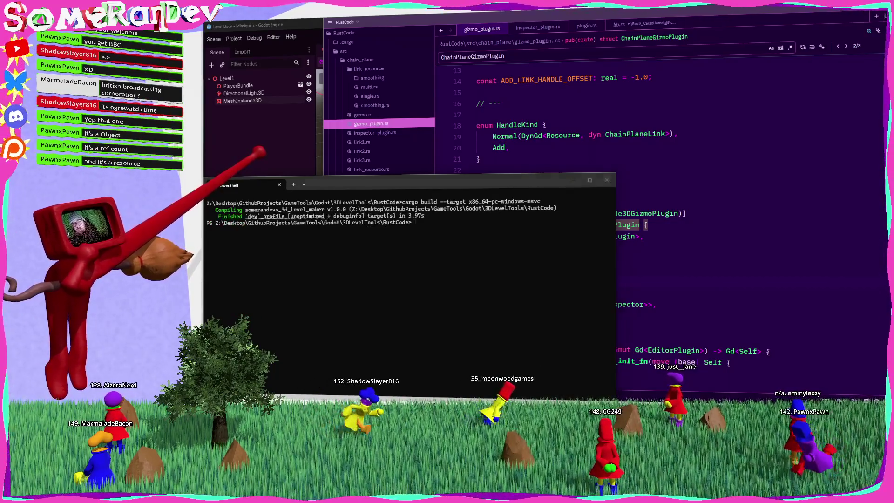
Use Project > Reload Current Project in Godot to load the rebuilt extension
left_click(242, 24)
left_click(234, 38)
left_click(284, 124)
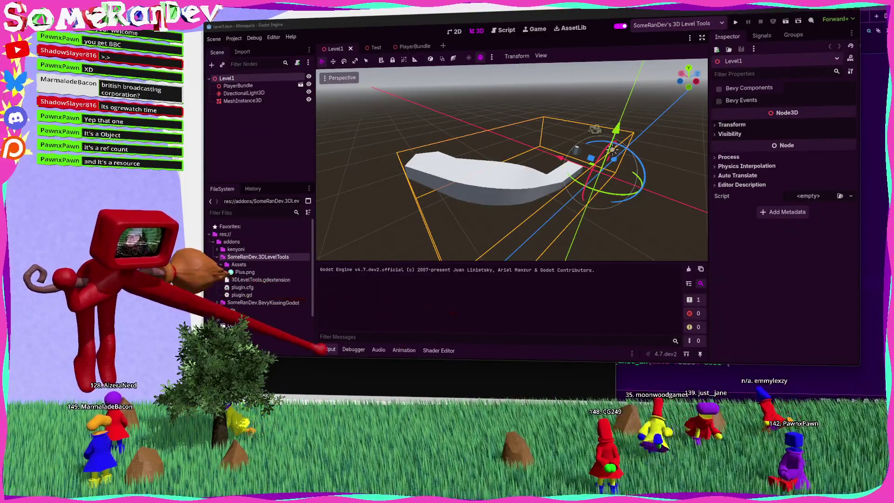
Save the scene and select MeshInstance3D to check its gizmo handles and five Links
left_click(328, 349)
key("ctrl+s")
left_click(243, 93)
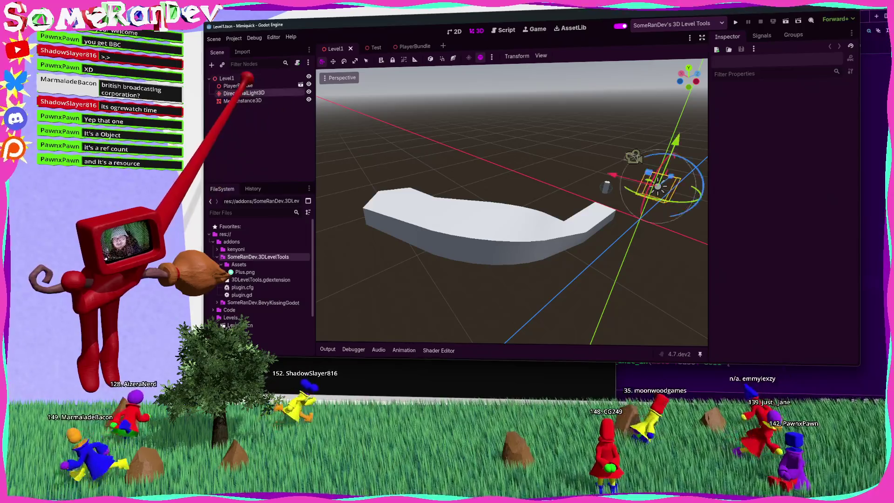
left_click(242, 100)
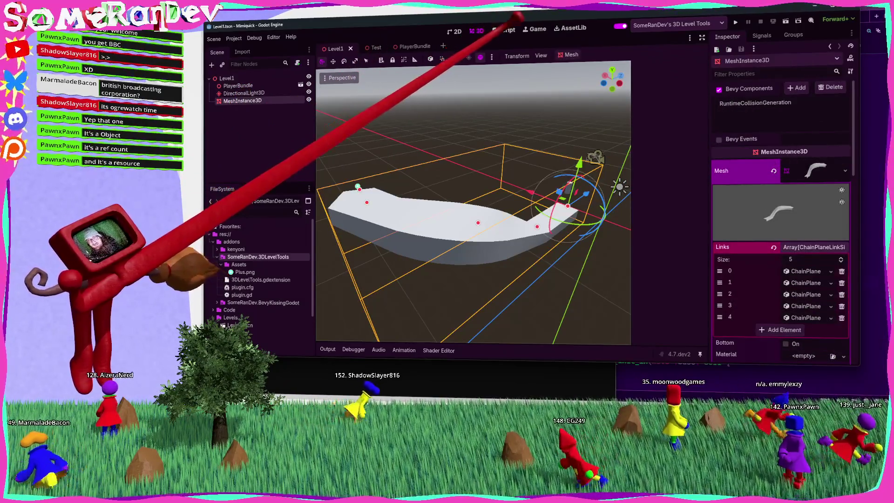
left_click(506, 29)
left_click(476, 31)
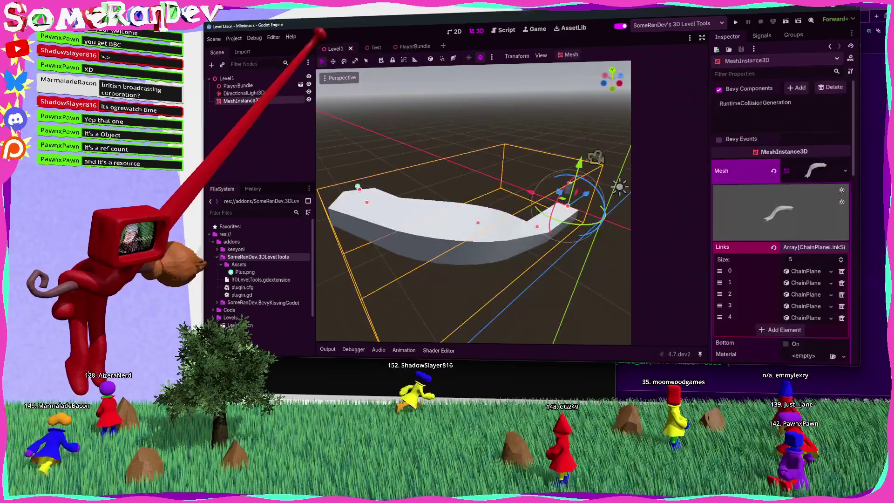
key("alt+Tab")
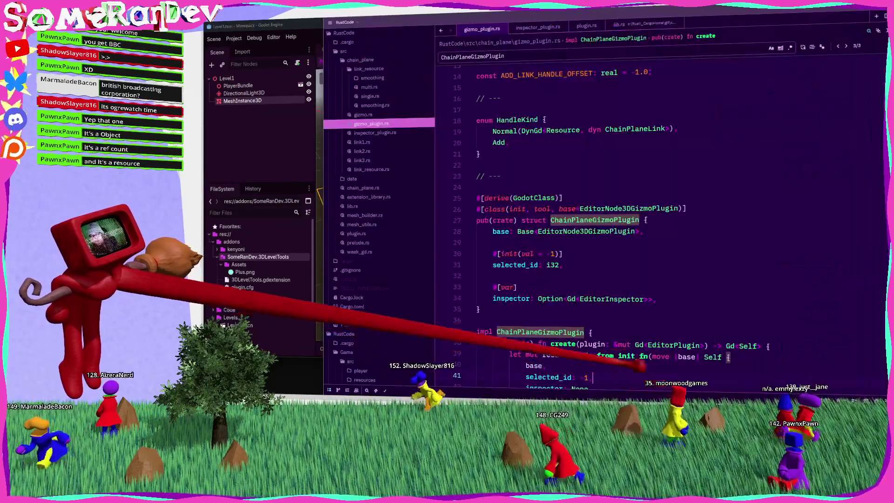
left_click(261, 93)
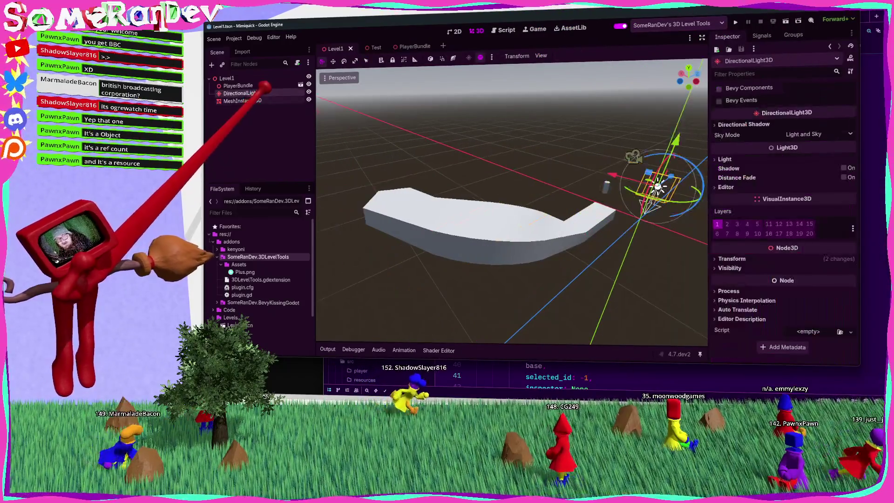
left_click(243, 101)
Open plugin.gd from the FileSystem dock in Godot's script editor
key("alt+Tab")
left_click(525, 308)
key("Return")
key("Return")
key("Return")
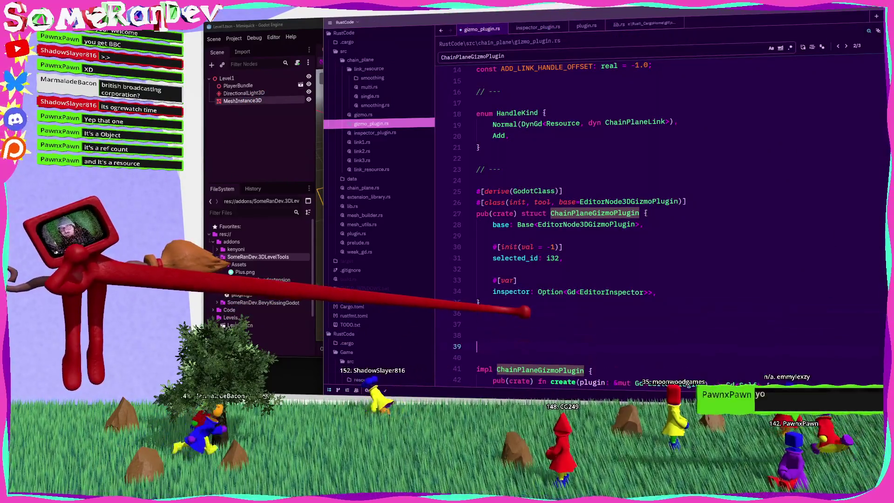
key("ctrl+z")
key("alt+Tab")
left_click(257, 92)
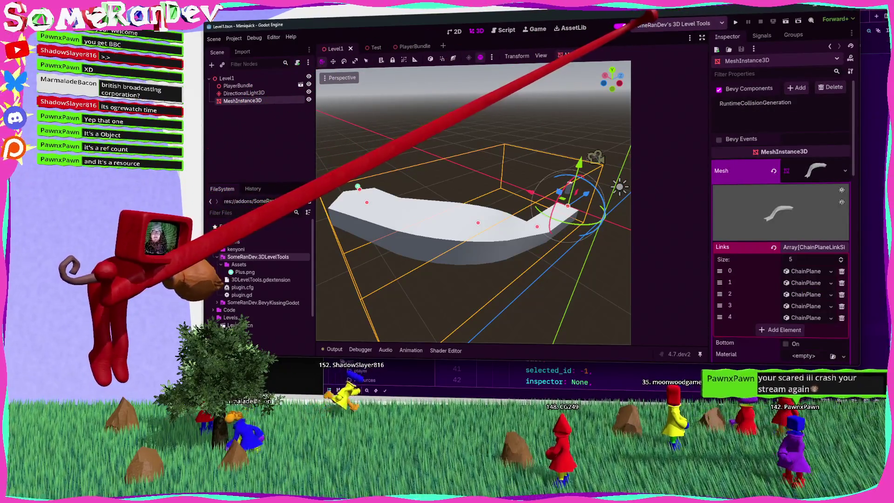
double_click(241, 295)
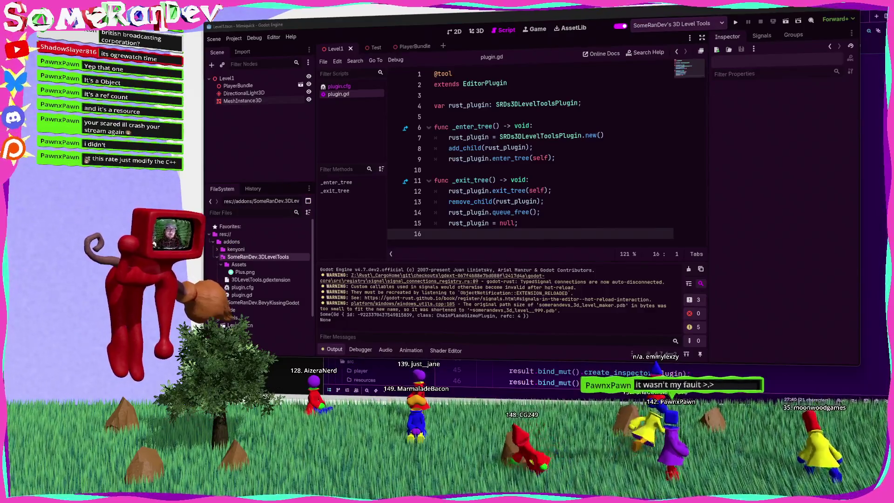